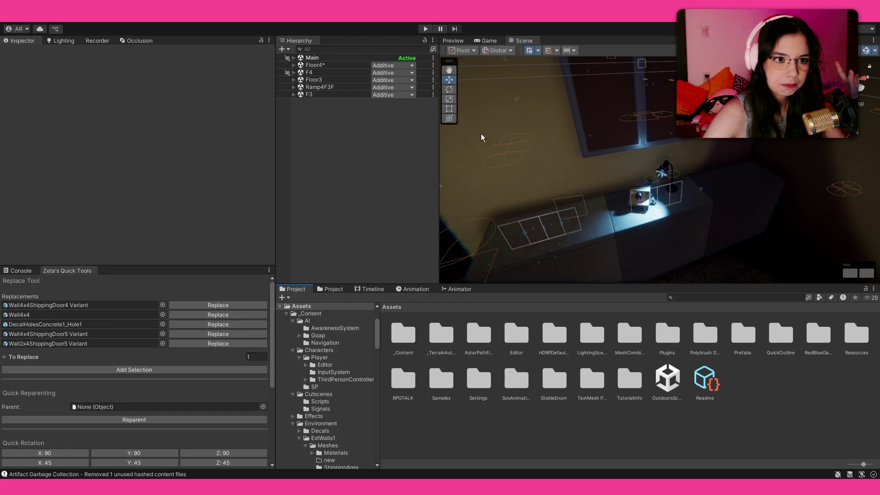
- Select ProgressManager in the Main scene and expand its group 1 flags 1_0 to 1_3
left_click(294, 58)
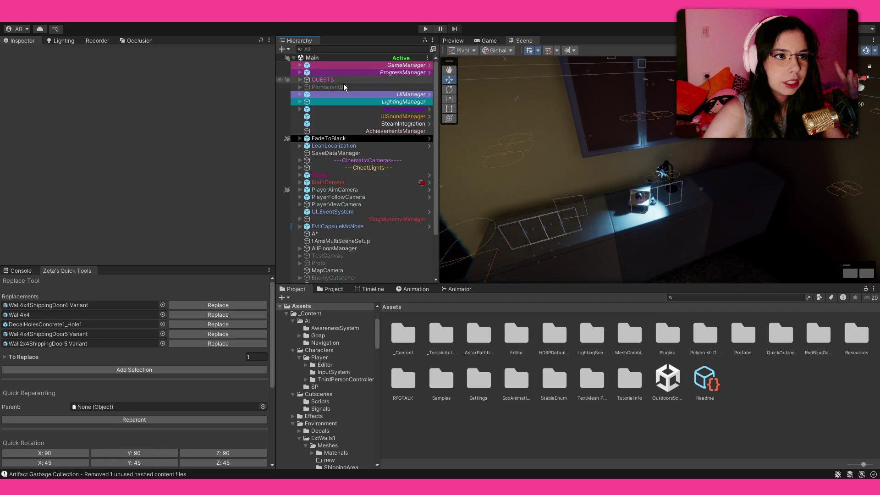
left_click(383, 72)
left_click(10, 222)
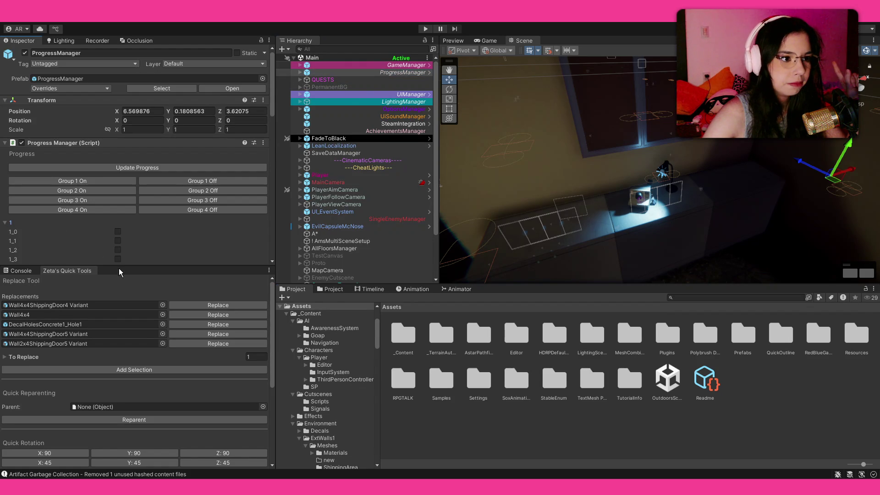
left_click_drag(122, 272, 129, 363)
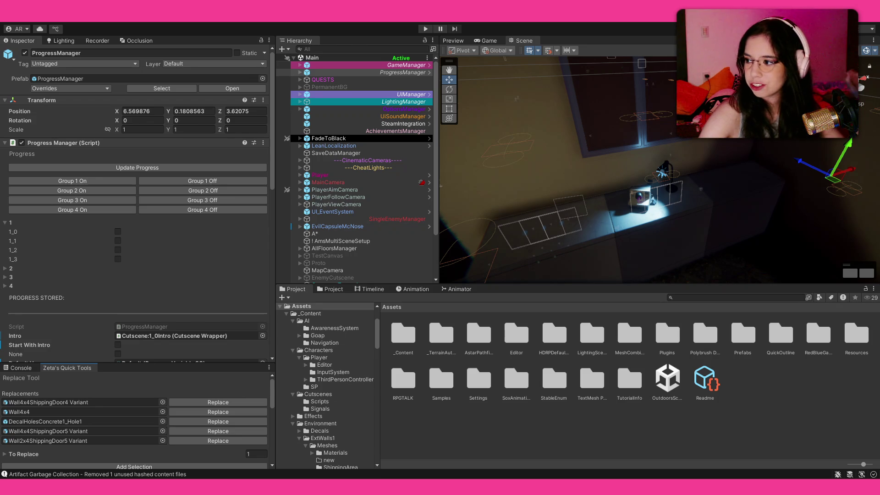
- Turn on all group 1 progress flags plus flag 2_0, then enter Play mode
left_click(64, 181)
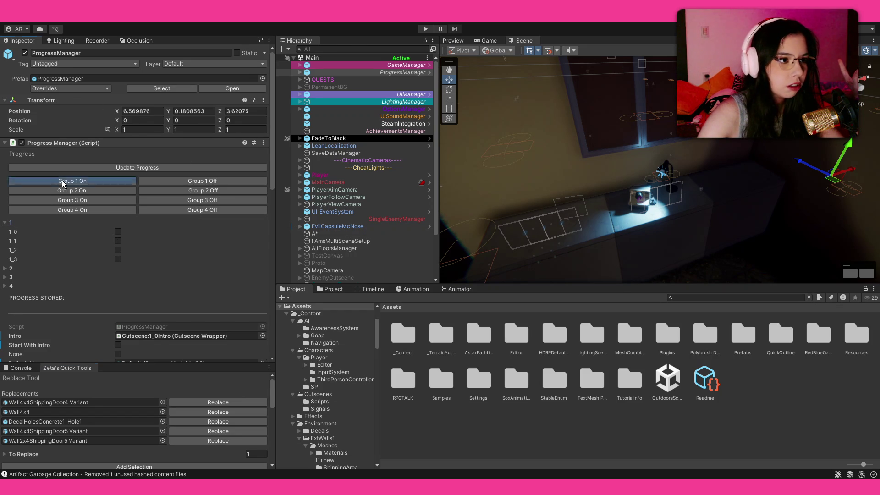
left_click(6, 270)
left_click(118, 277)
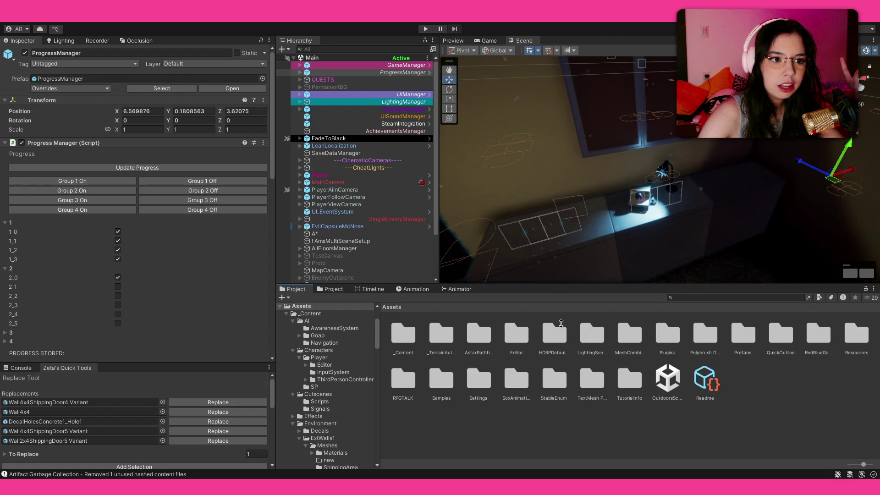
left_click_drag(558, 289, 561, 333)
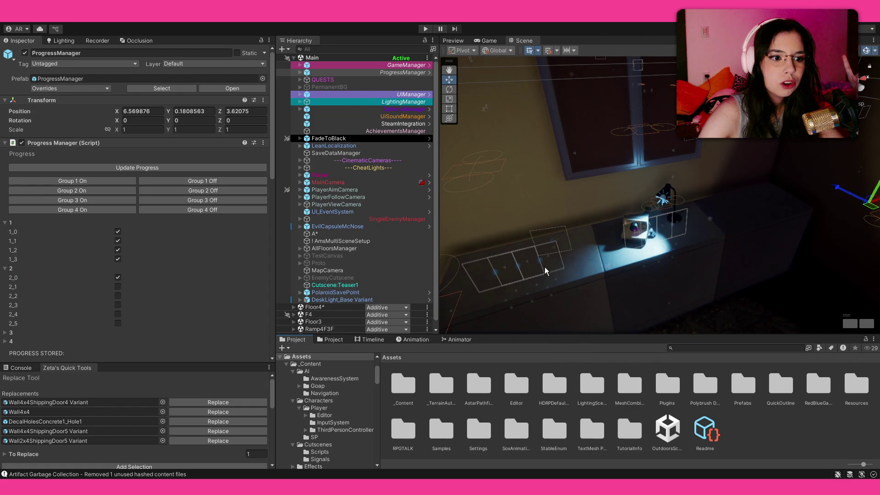
left_click(424, 29)
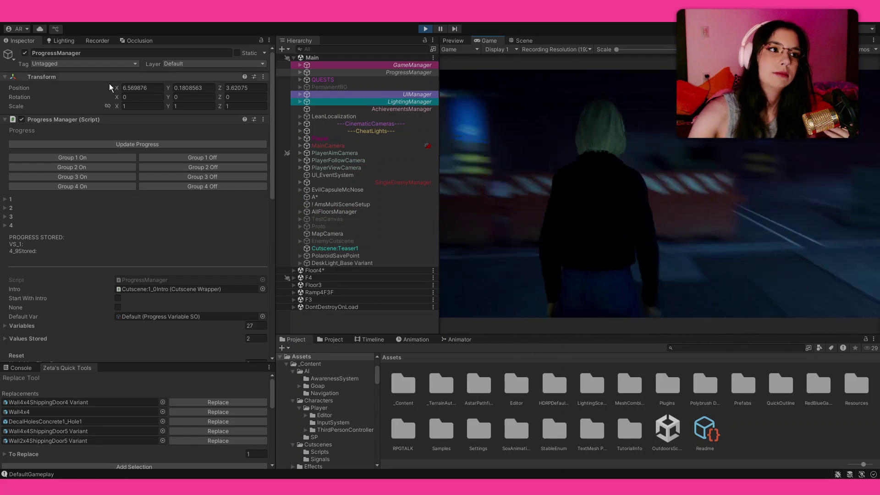
- Walk the character past the barriers and along the STOP floor marking in the parking garage
left_click(578, 229)
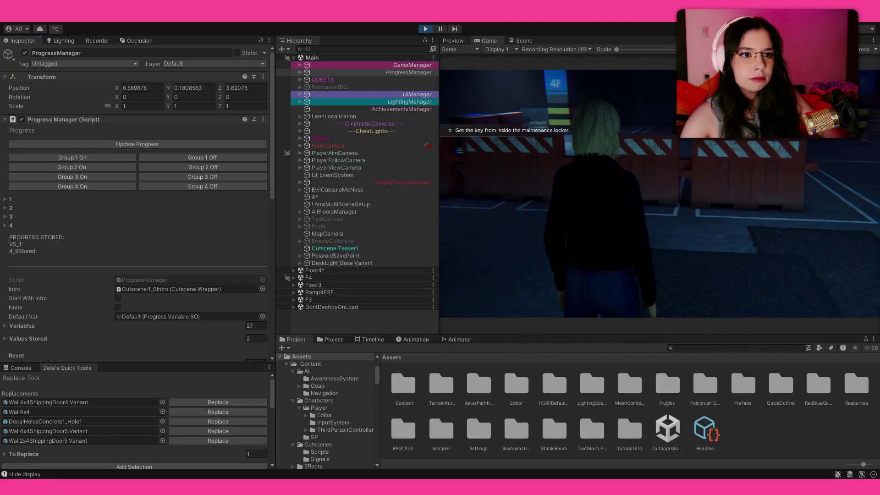
key("a")
key("w")
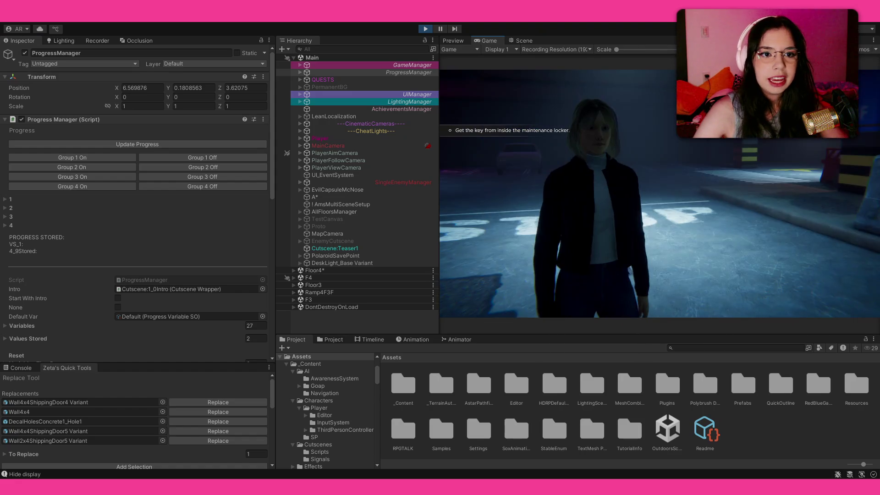
key("s")
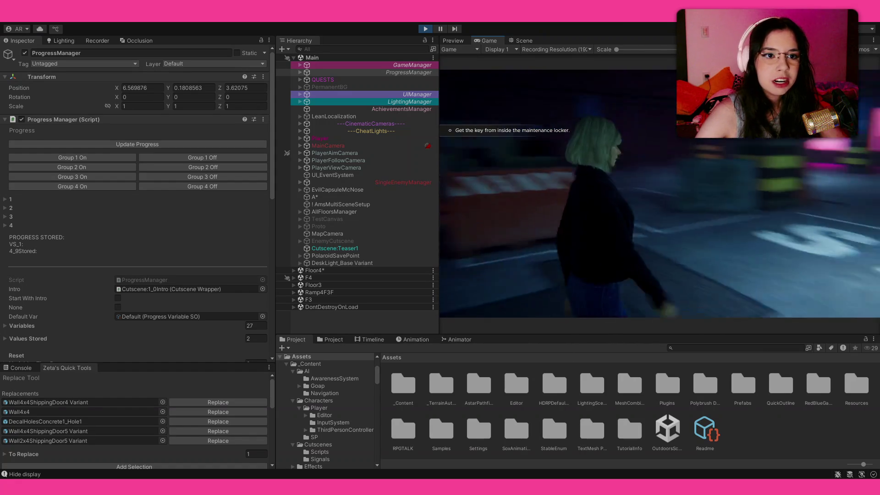
key("w")
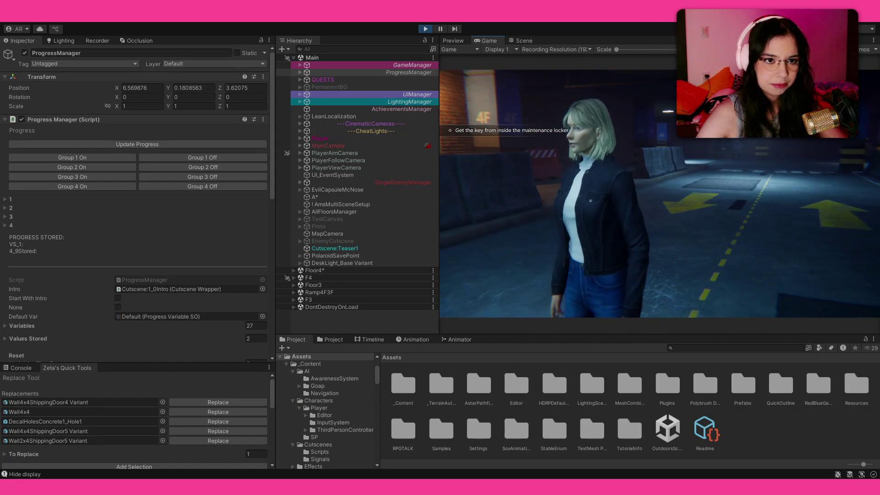
key("w")
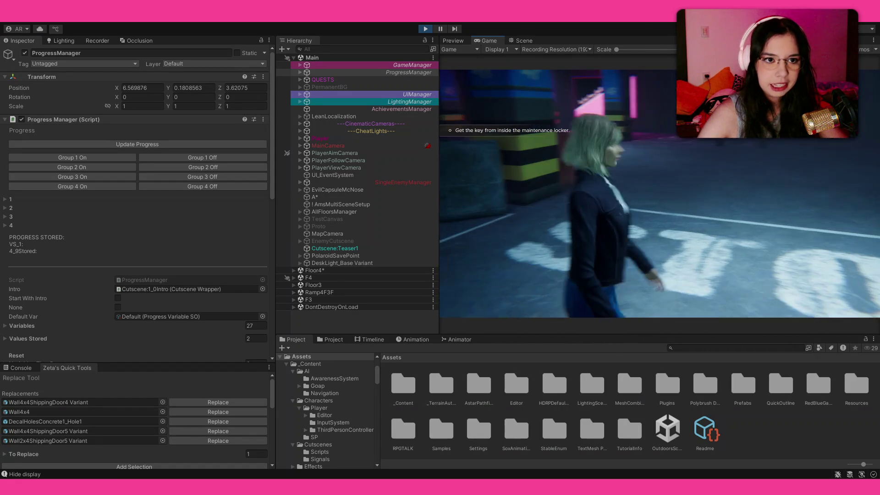
key("w")
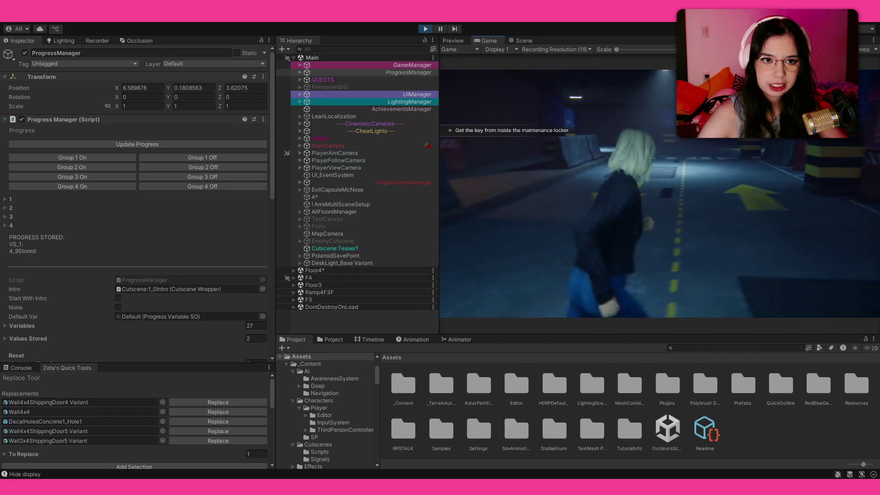
key("w")
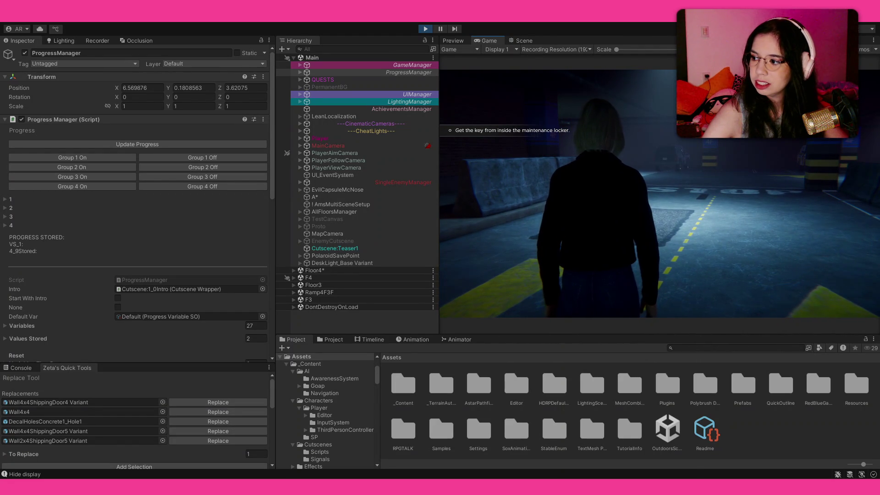
key("s")
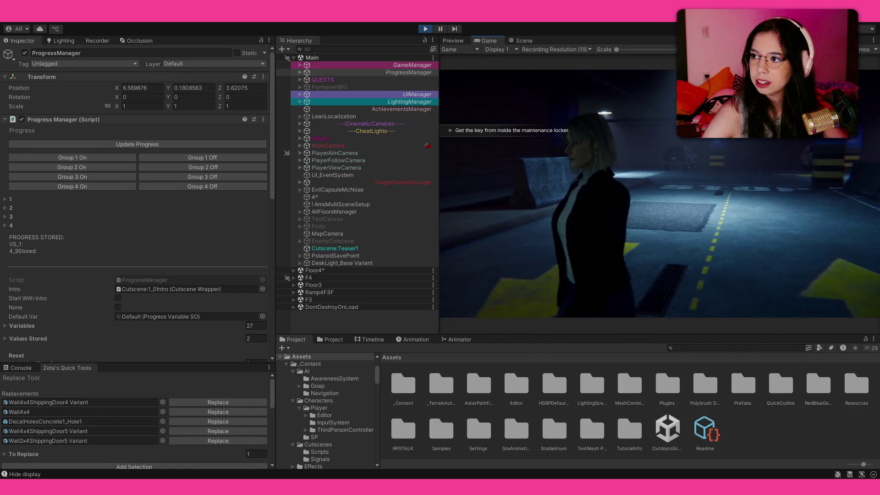
key("s")
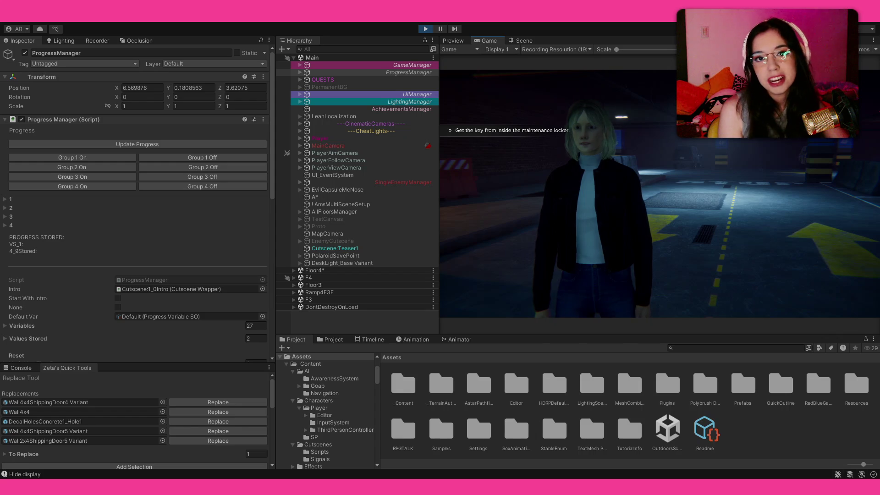
key("a")
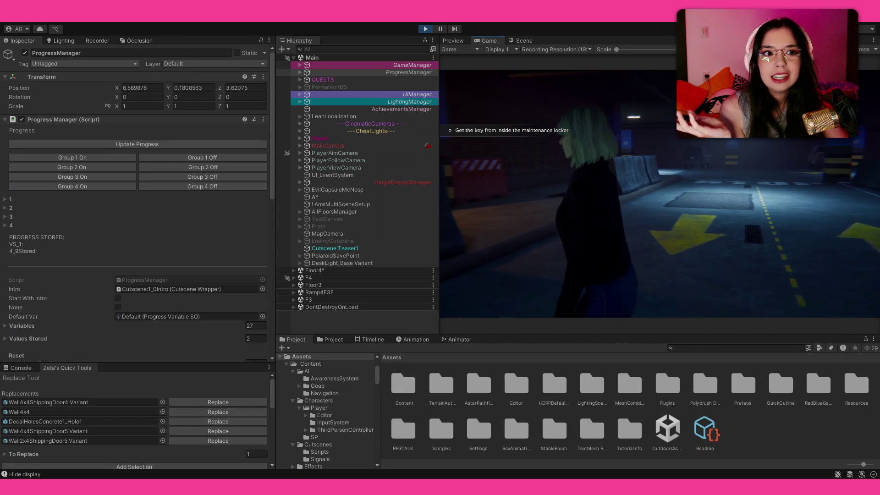
key("w")
key("w")
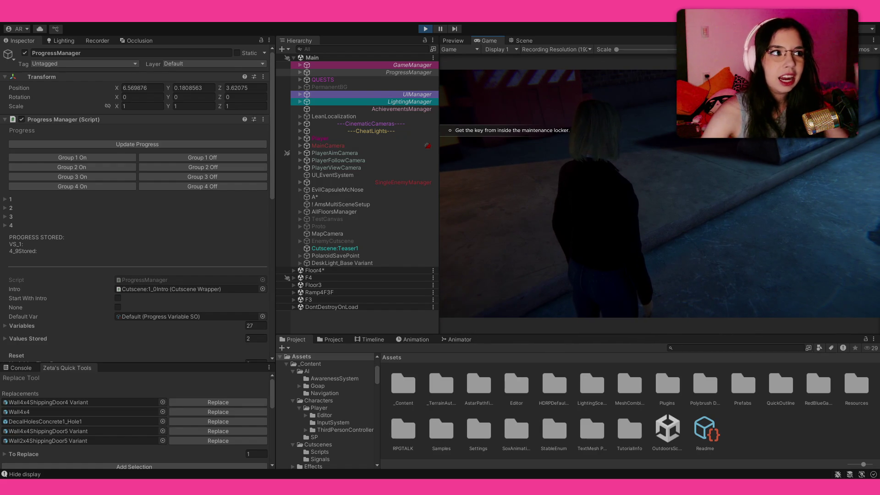
- Move the character indoors toward the tall box with paper on top
key("s")
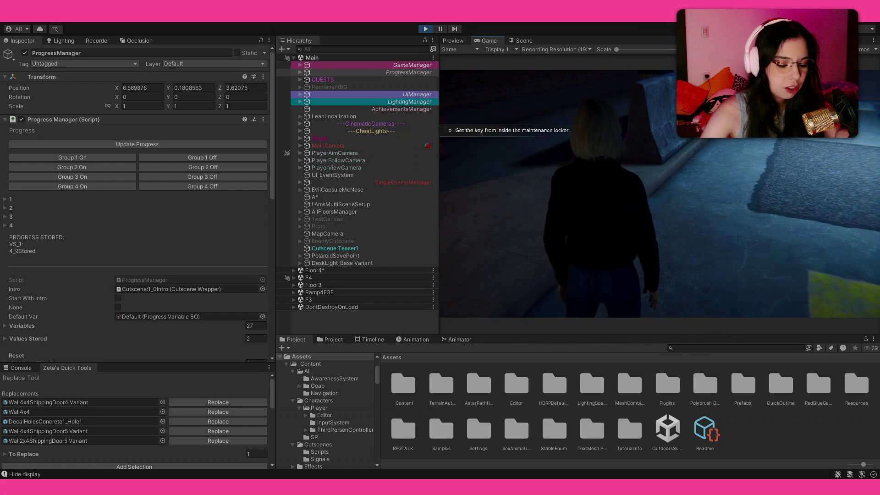
key("a")
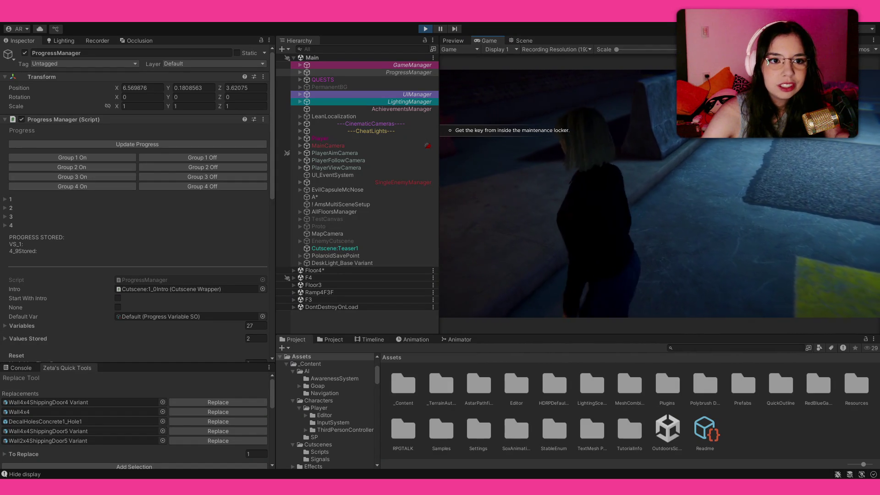
key("w")
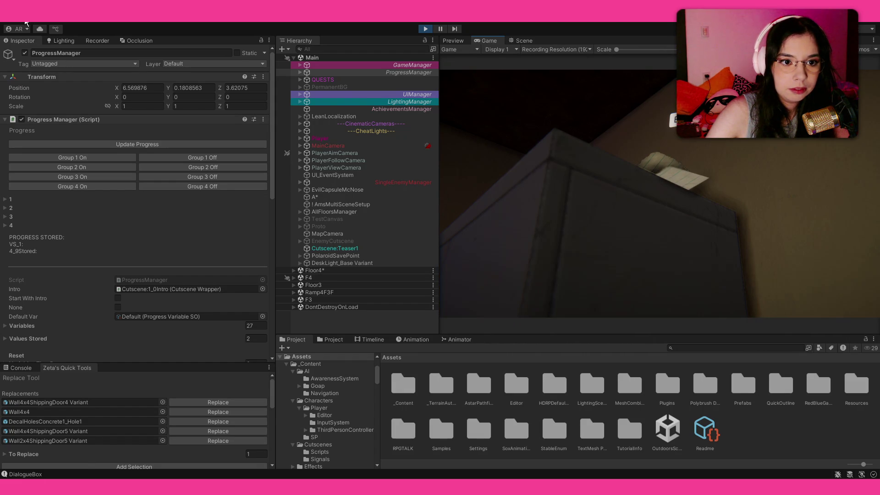
- Advance through the dialogue lines and close the finished dialogue
key("space")
key("space")
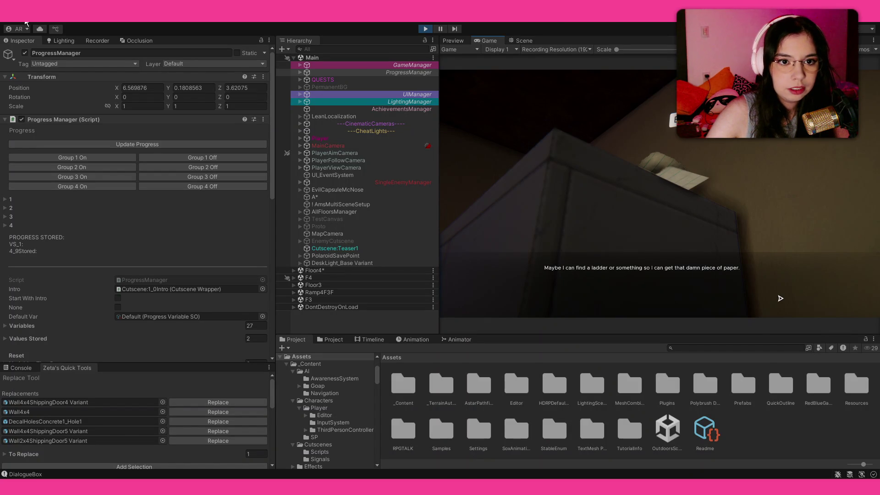
key("space")
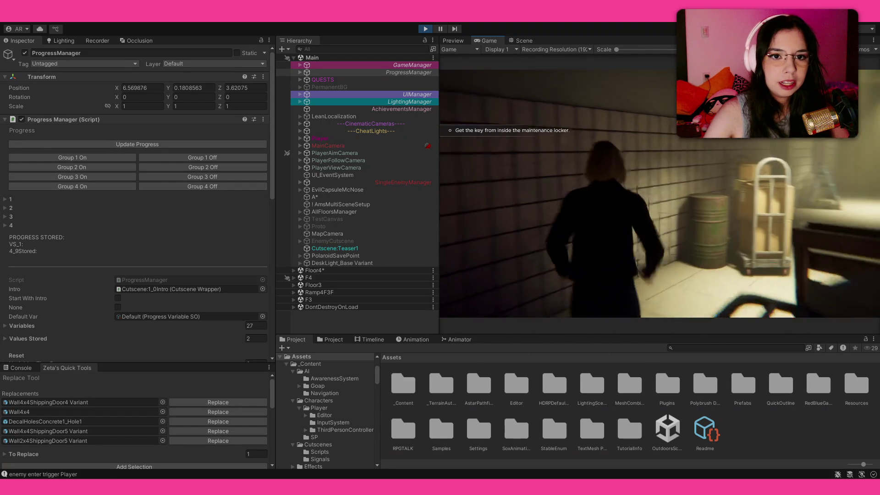
- Pick up the stepladder and dismiss the item popup
key("e")
left_click(741, 226)
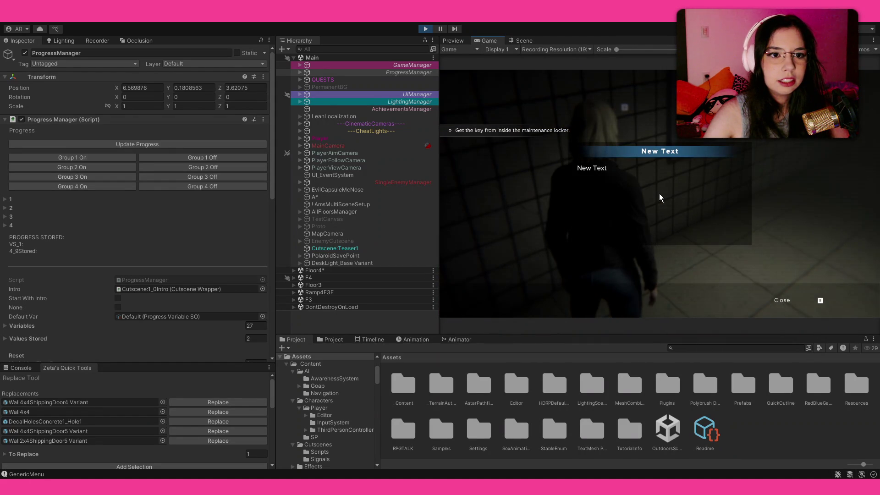
key("e")
- Walk down the corridor past the pallets and open the in-game inventory
key("w")
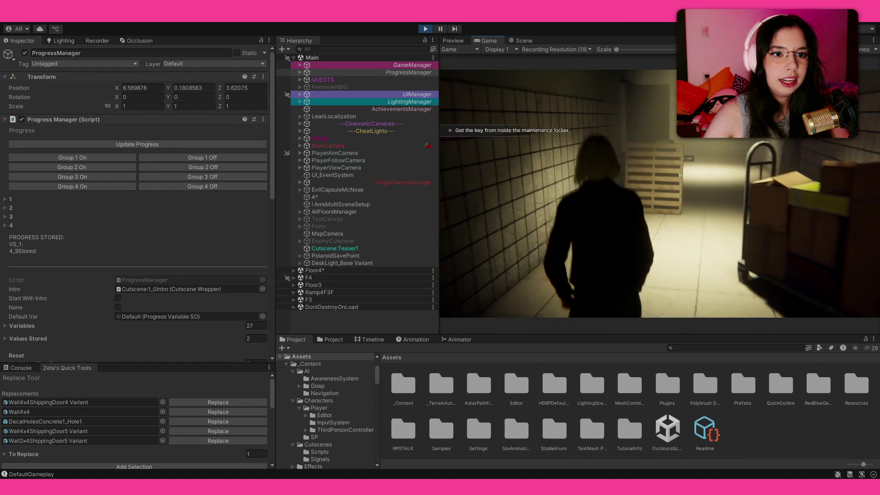
key("w")
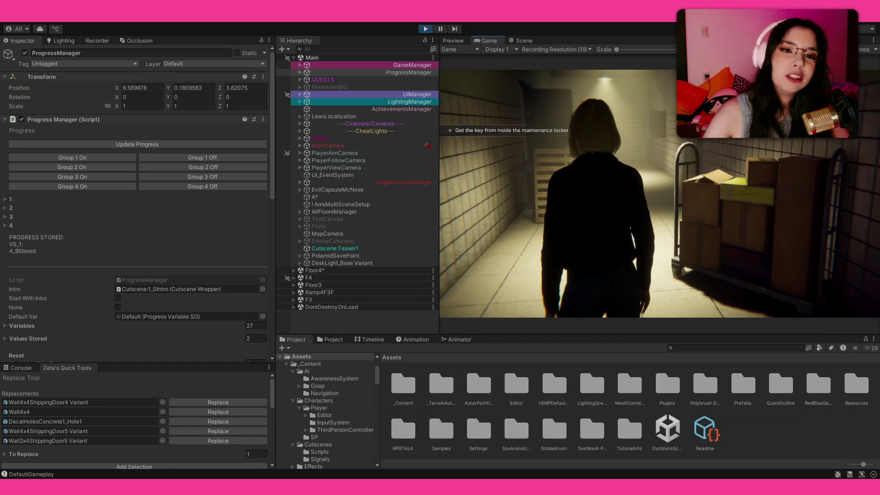
key("w")
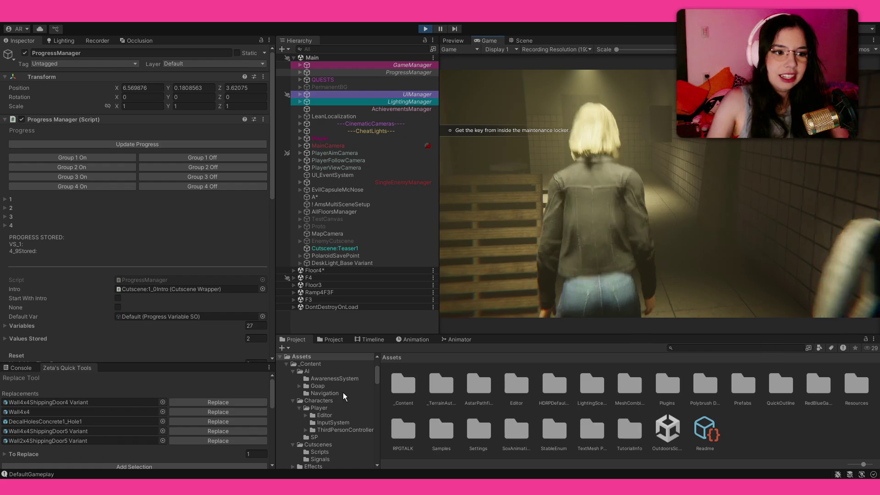
left_click(652, 253)
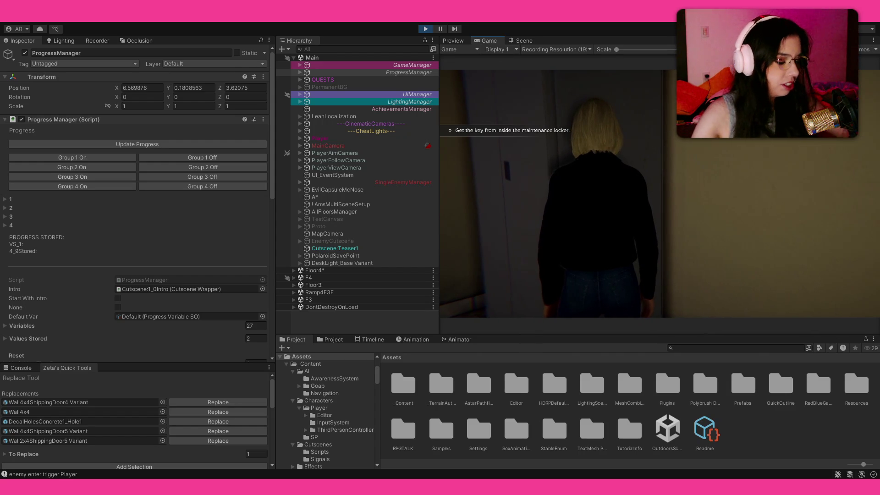
key("Tab")
- Use the stepladder from the inventory twice, reopening the inventory in between
left_click(727, 164)
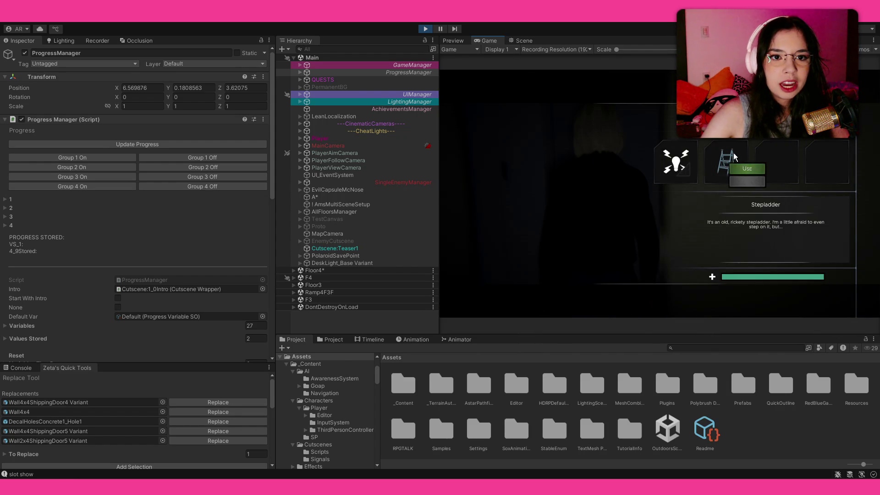
left_click(731, 153)
left_click(755, 159)
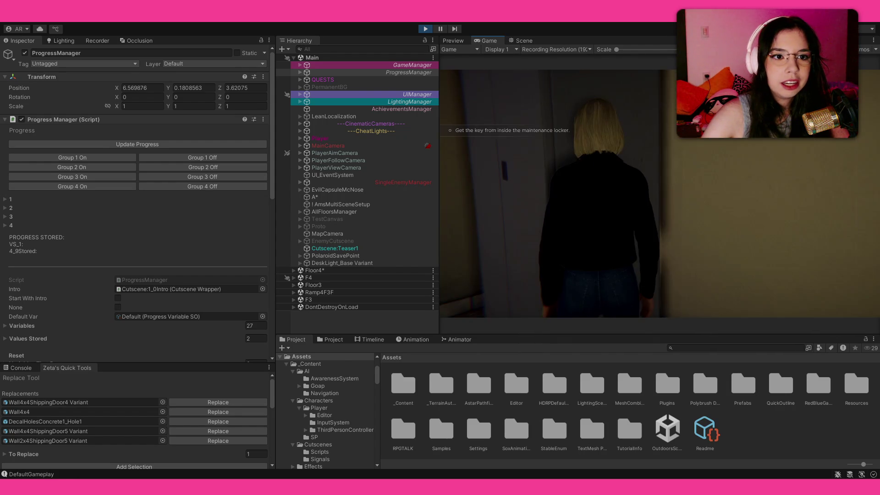
key("Tab")
left_click(728, 160)
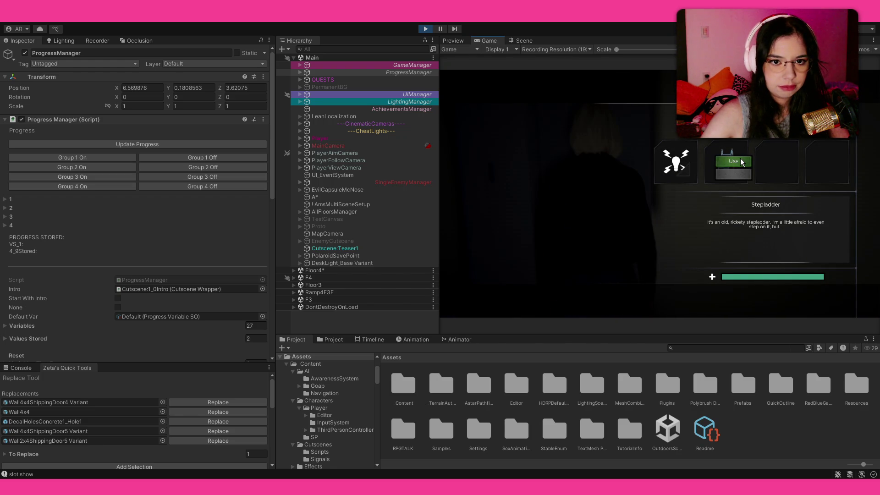
left_click(740, 159)
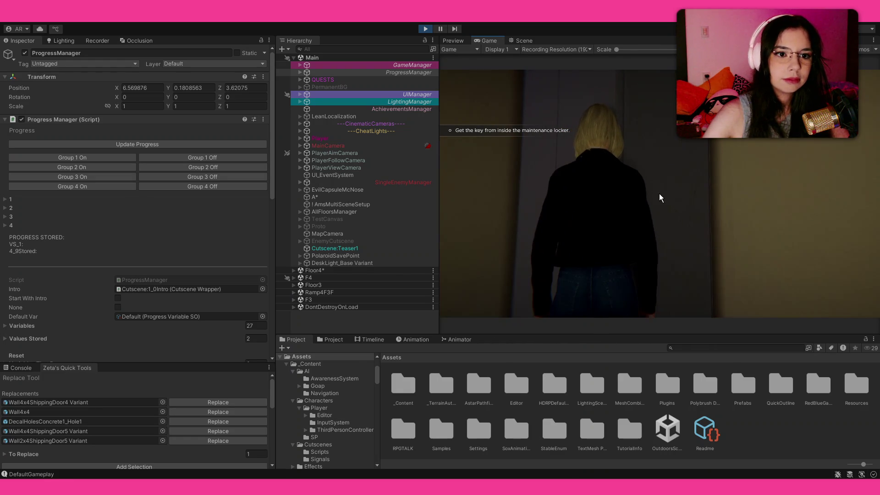
- Switch between the Recovery and stepladder items, cancel the use options, and reopen the inventory
key("Tab")
left_click(719, 164)
left_click(668, 166)
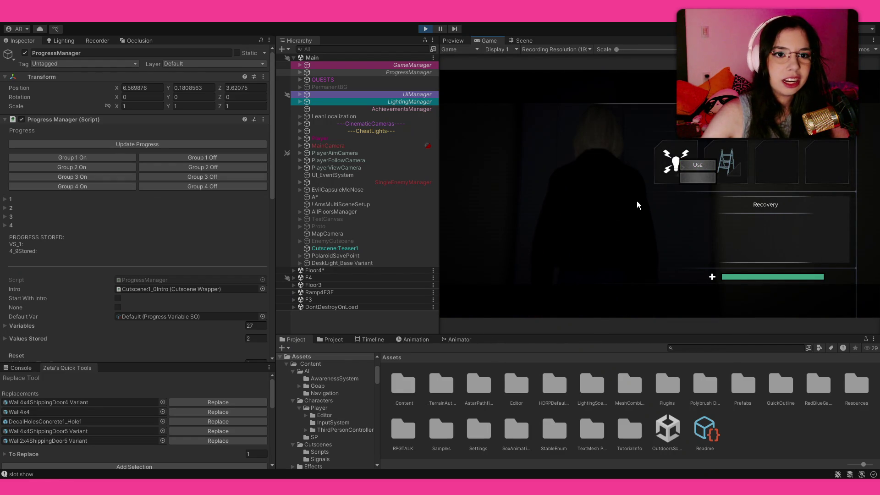
left_click(733, 163)
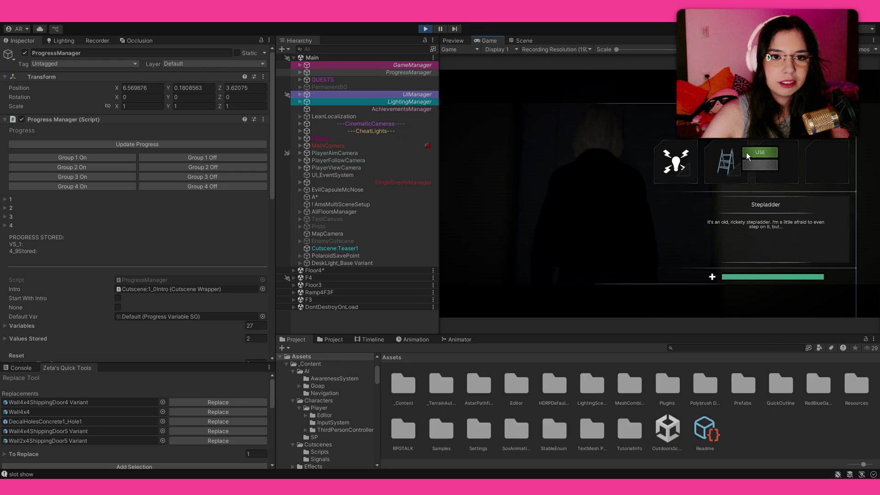
left_click(690, 181)
left_click(720, 151)
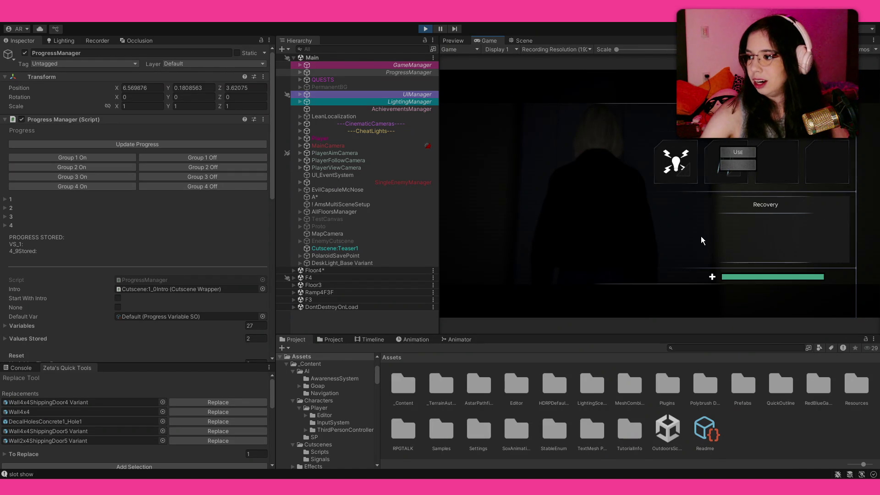
key("Escape")
key("Escape")
key("Tab")
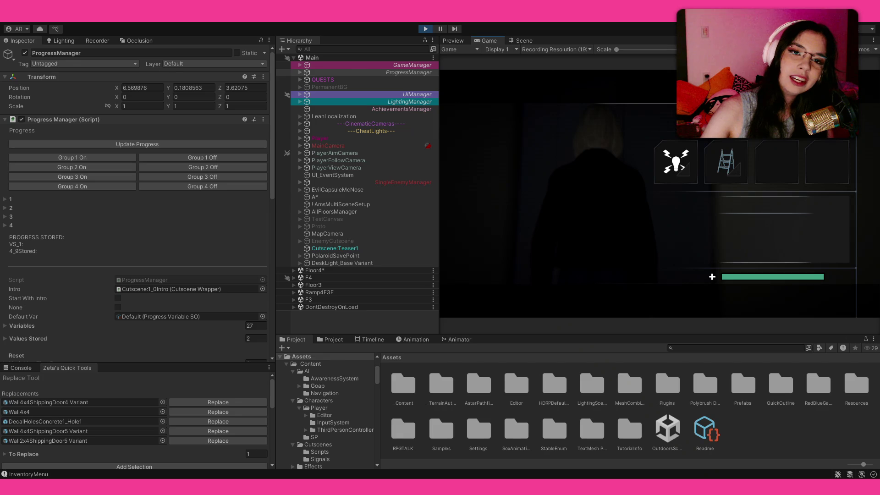
- Toggle the inventory and the floor map, ending with the inventory shown
key("Tab")
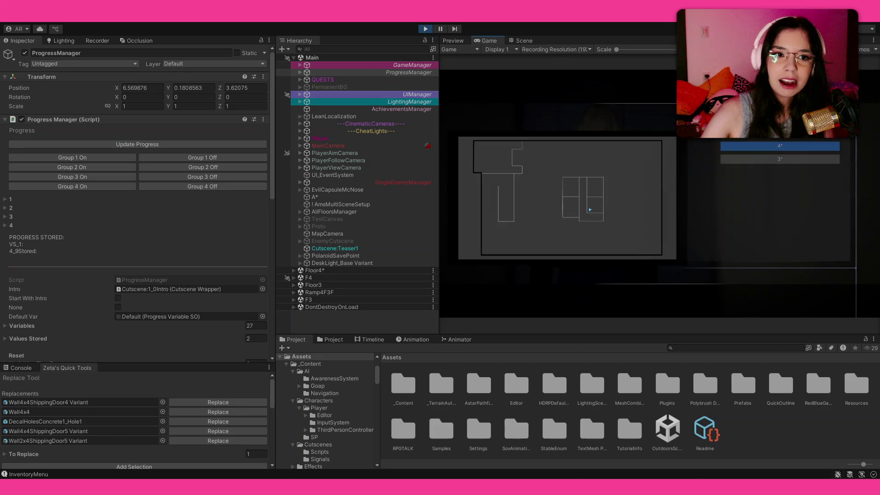
key("Tab")
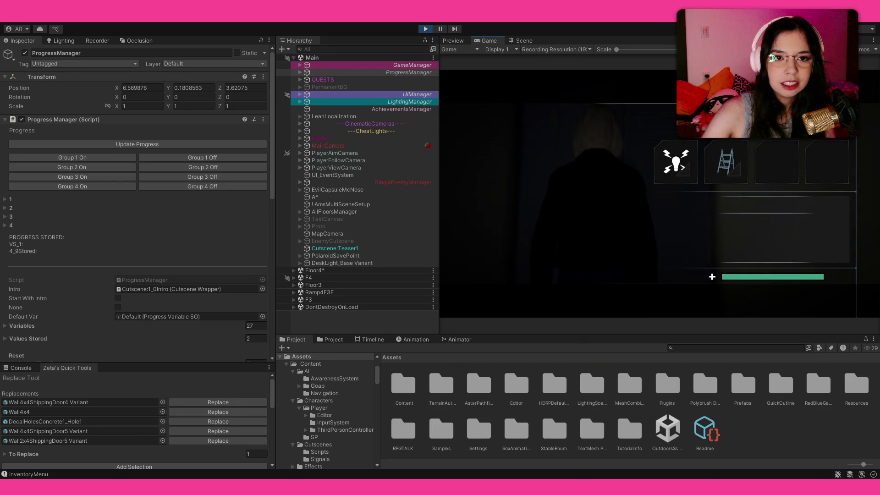
key("Tab")
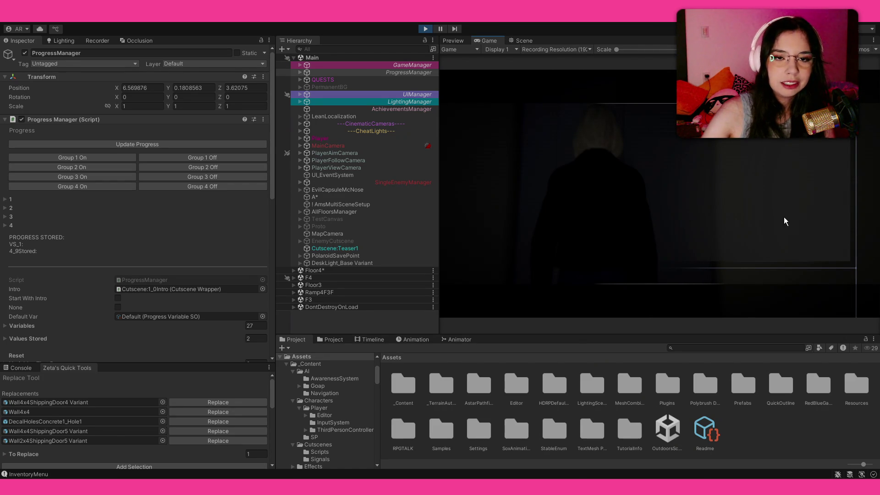
key("m")
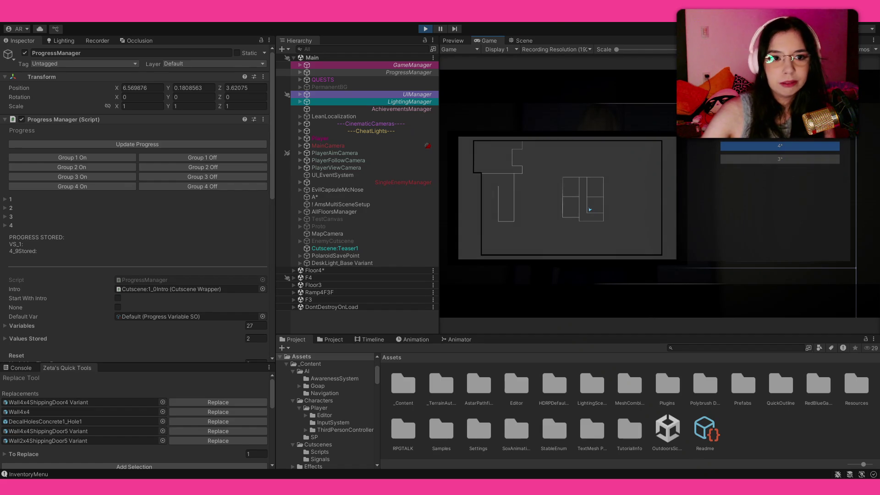
key("Tab")
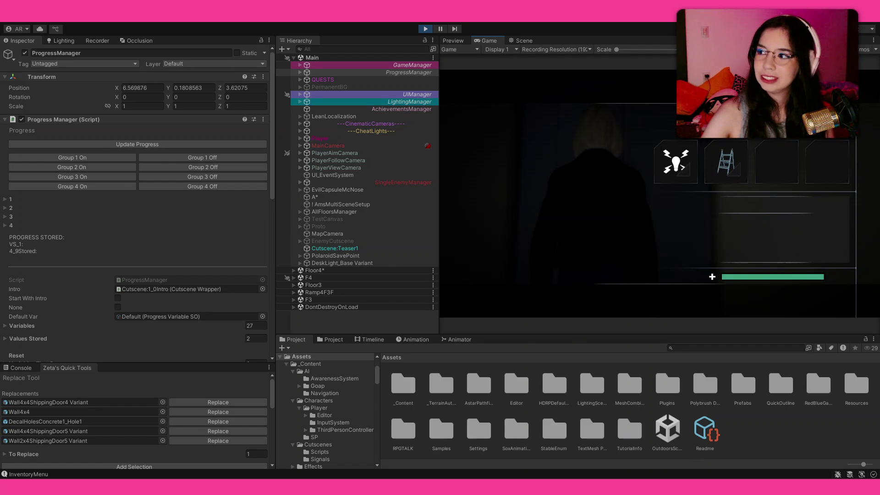
- Show the stepladder's description and bring up its use options repeatedly
left_click(726, 161)
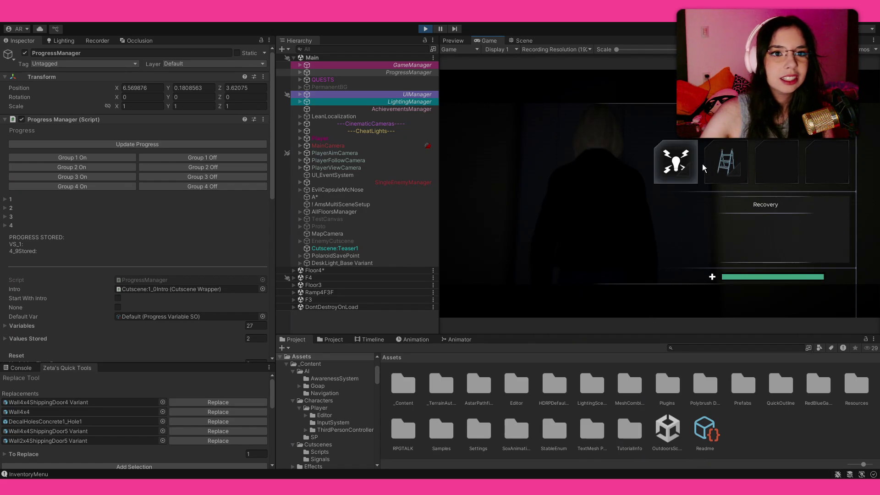
left_click(743, 169)
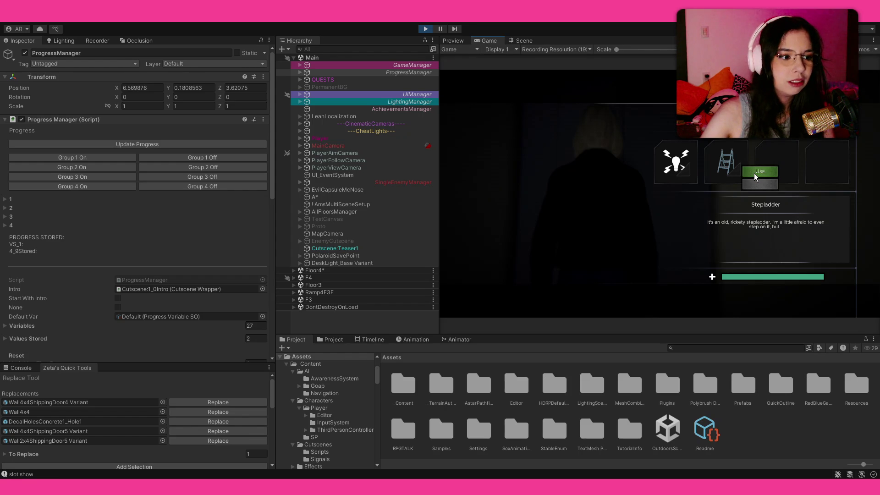
left_click(735, 168)
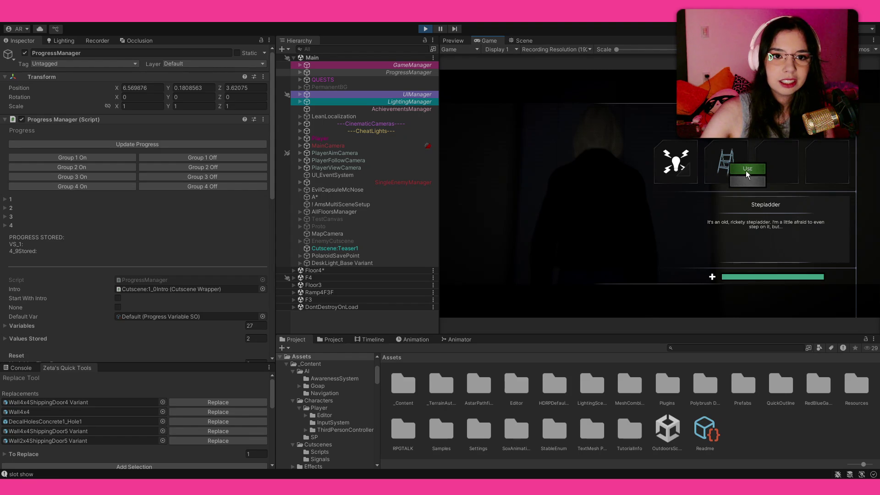
left_click(719, 165)
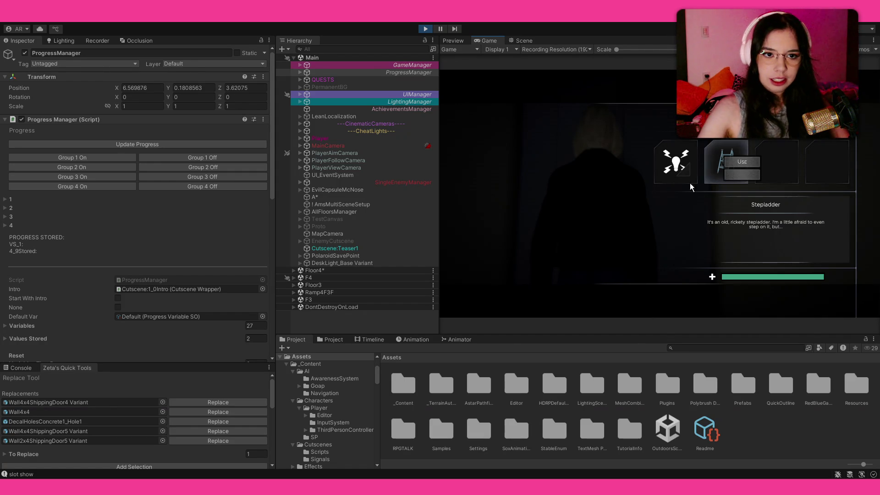
- Close the inventory, open the pause menu, and exit Play mode
key("Escape")
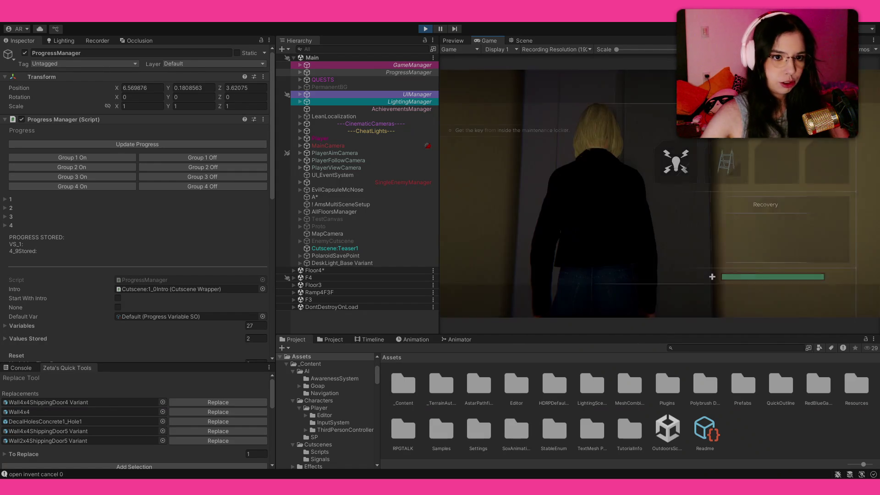
key("Escape")
key("ctrl+p")
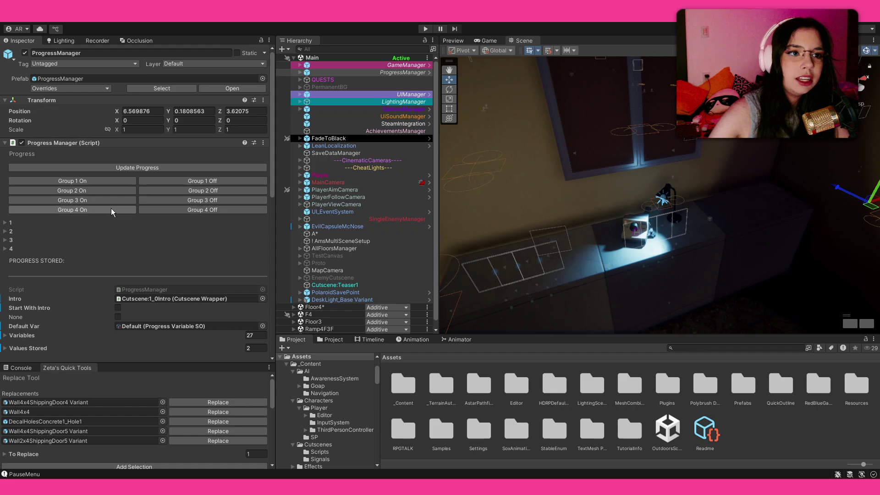
- Set the GameManager Inventory object's Inventory Slots size to 0
left_click(300, 65)
left_click(329, 80)
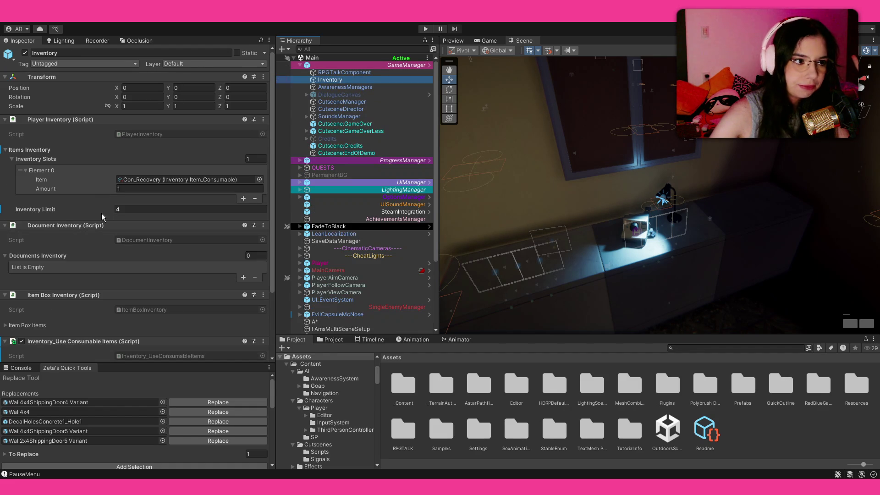
left_click(251, 159)
key("BackSpace")
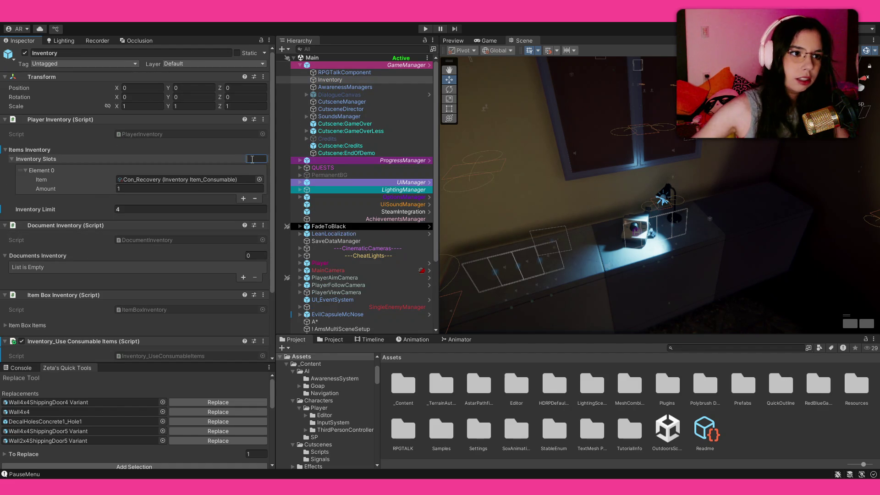
type("0")
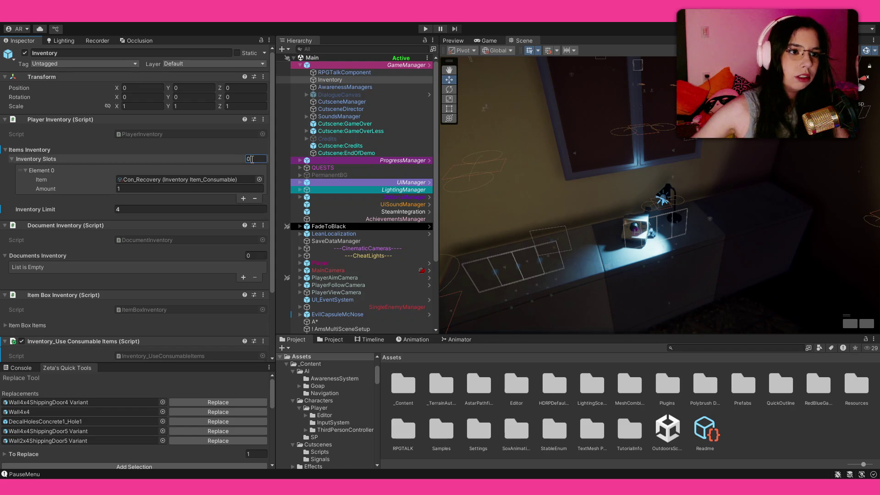
key("Return")
- Collapse Items Inventory and ping the PlayerInventory script in the Project window
left_click(12, 152)
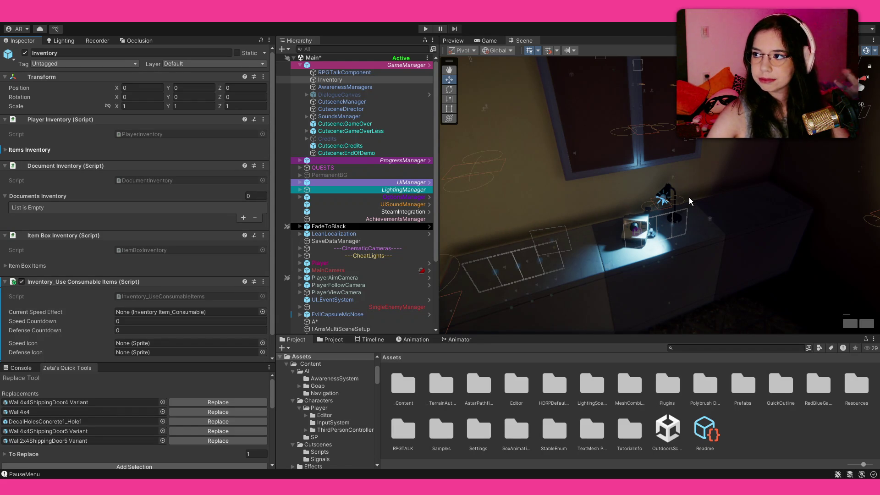
scroll(60, 246, "down", 1)
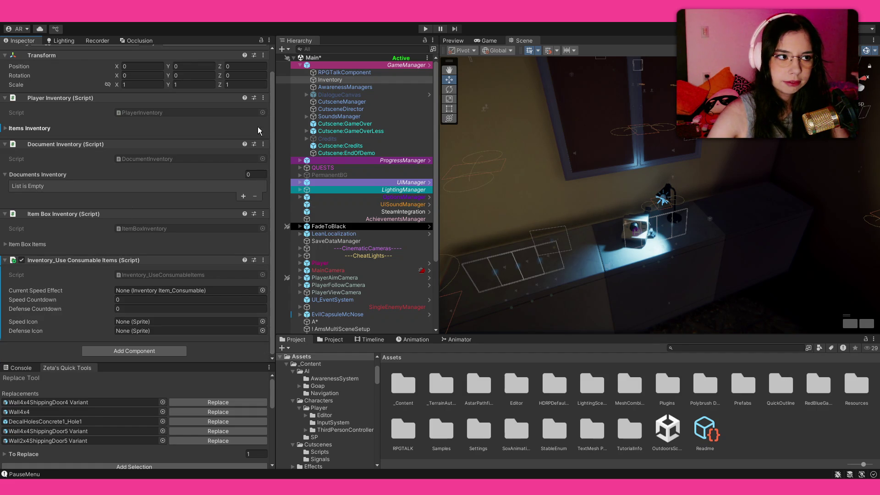
left_click(126, 112)
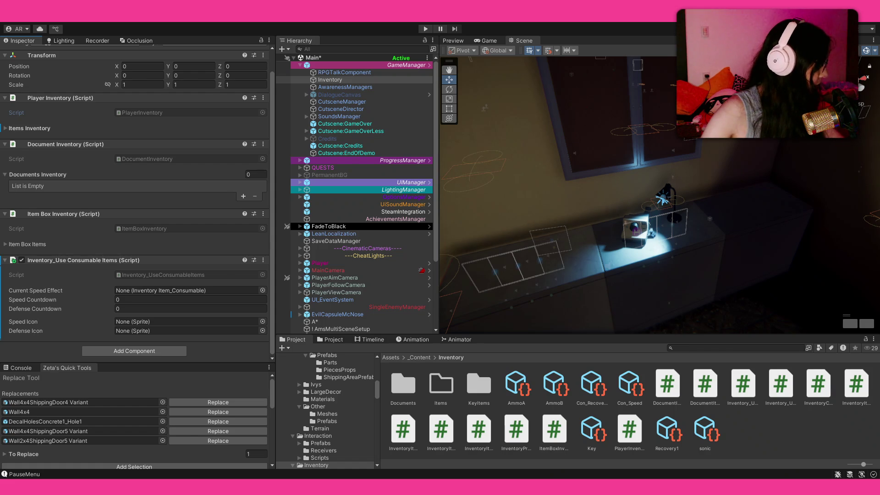
- Switch to Visual Studio and focus the MeshCombiner.cs code
key("alt+Tab")
left_click(400, 194)
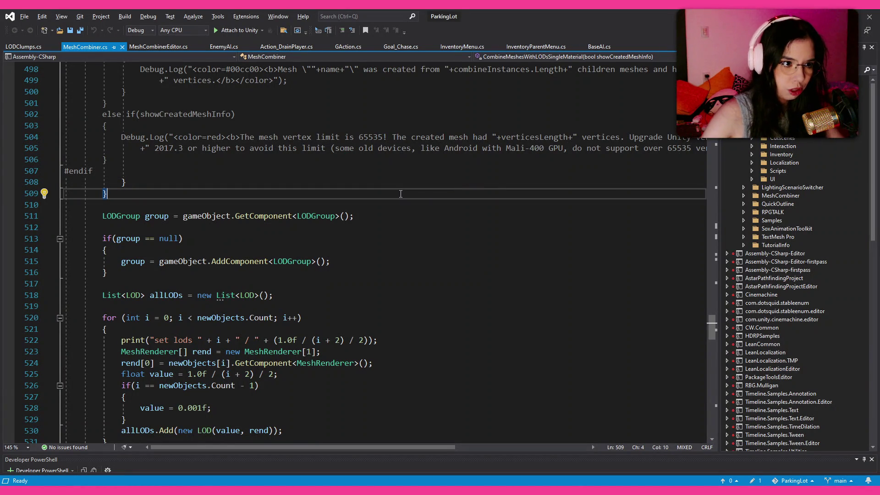
- Scroll through MeshCombiner.cs, then bring up PlayerInventory.cs showing its onInventoryChange event and Add method
scroll(428, 200, "up", 6)
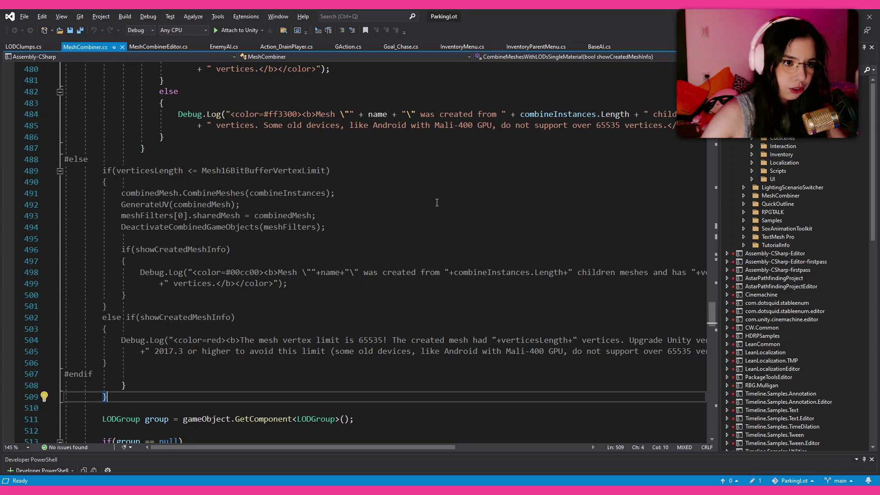
scroll(436, 202, "up", 11)
scroll(437, 202, "up", 16)
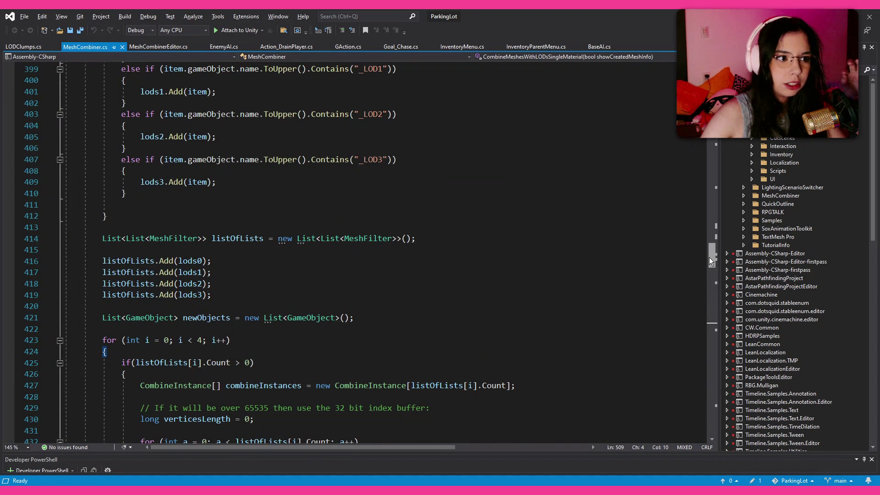
left_click_drag(709, 258, 709, 75)
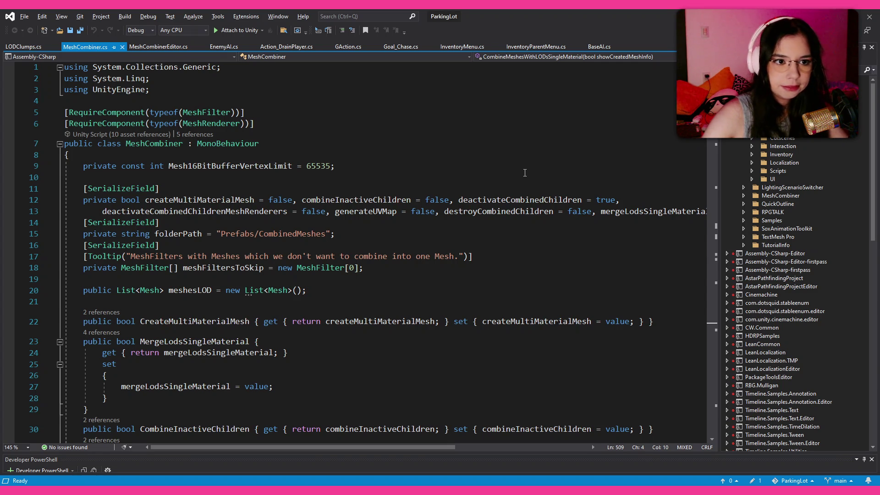
scroll(525, 173, "down", 10)
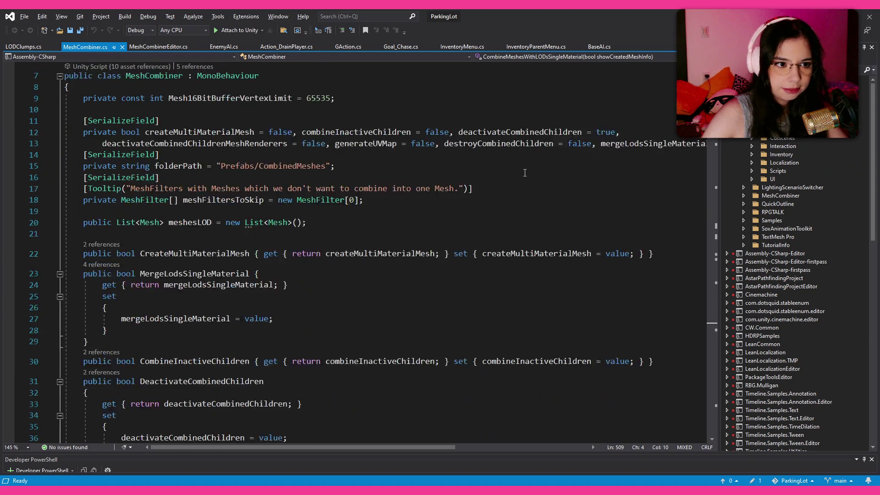
scroll(518, 204, "down", 4)
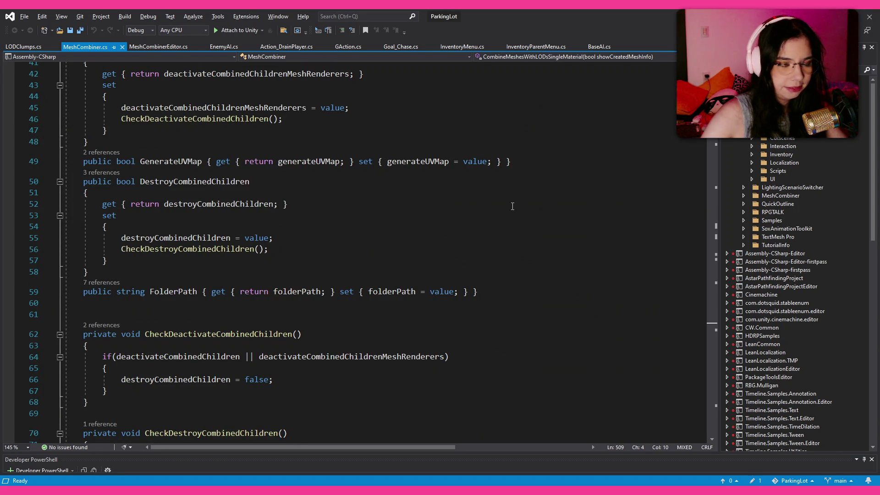
scroll(442, 253, "up", 13)
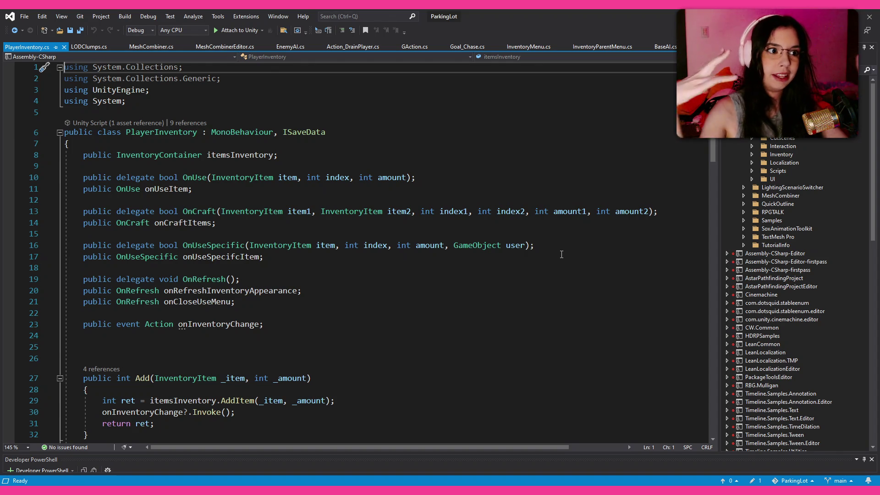
- Read through PlayerInventory.cs, then go to the definition of InventoryContainer
scroll(402, 189, "down", 3)
scroll(401, 189, "down", 10)
scroll(402, 188, "down", 11)
scroll(407, 194, "up", 16)
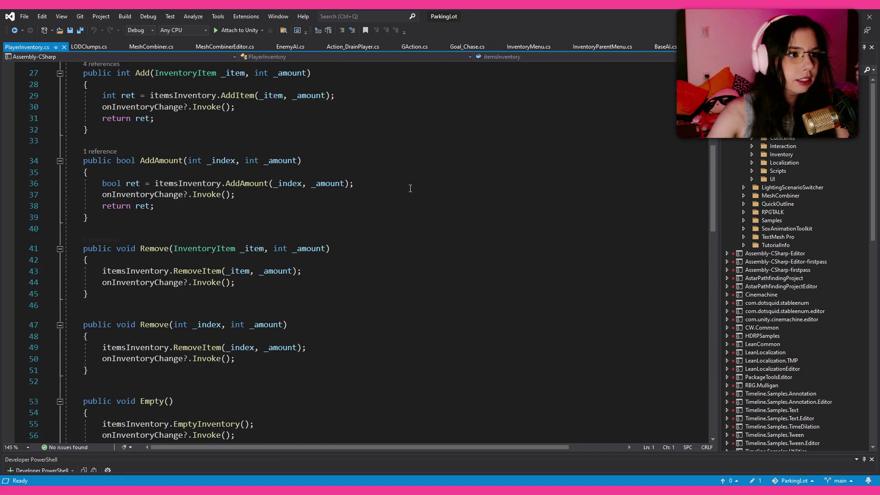
scroll(410, 188, "up", 4)
scroll(410, 188, "up", 5)
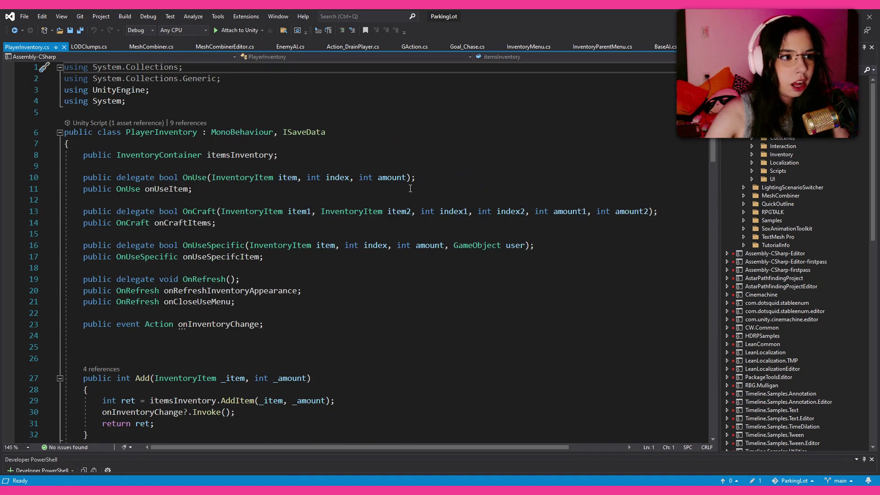
scroll(410, 188, "down", 6)
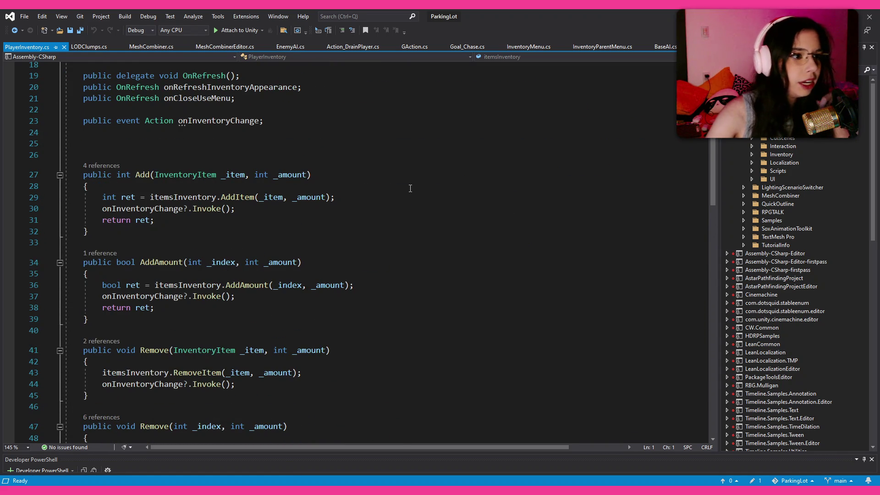
scroll(410, 189, "down", 6)
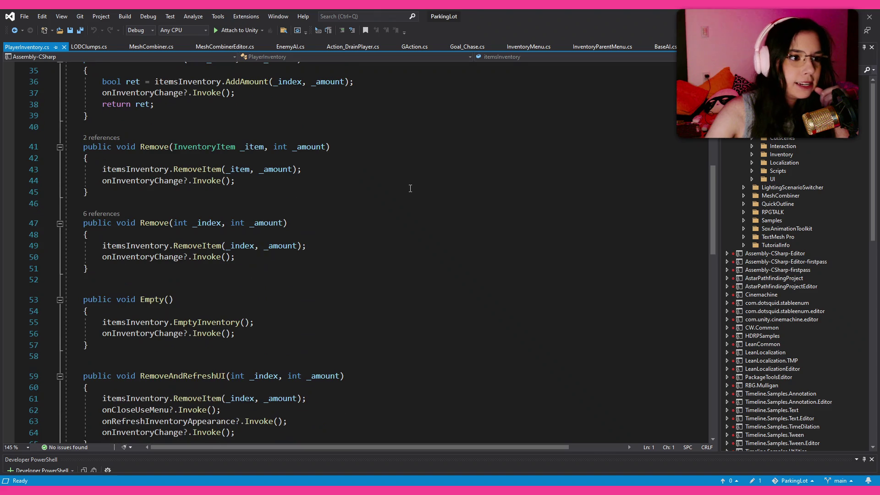
scroll(410, 188, "up", 12)
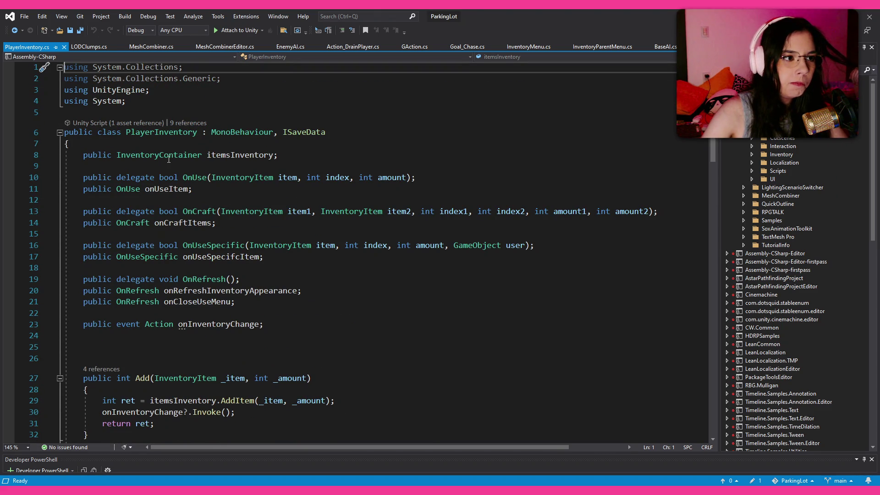
left_click(192, 155, "ctrl")
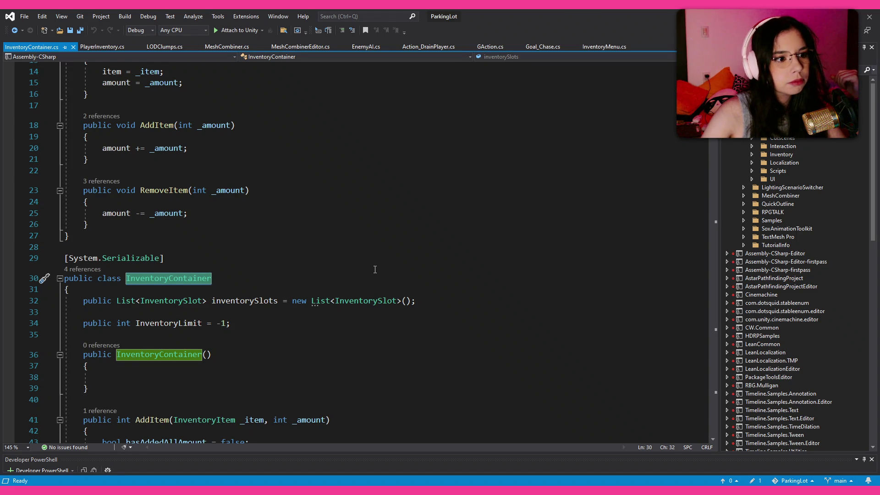
- Review InventoryContainer.cs, then close it and PlayerInventory.cs to return to MeshCombiner.cs
scroll(374, 269, "down", 1)
scroll(375, 269, "up", 5)
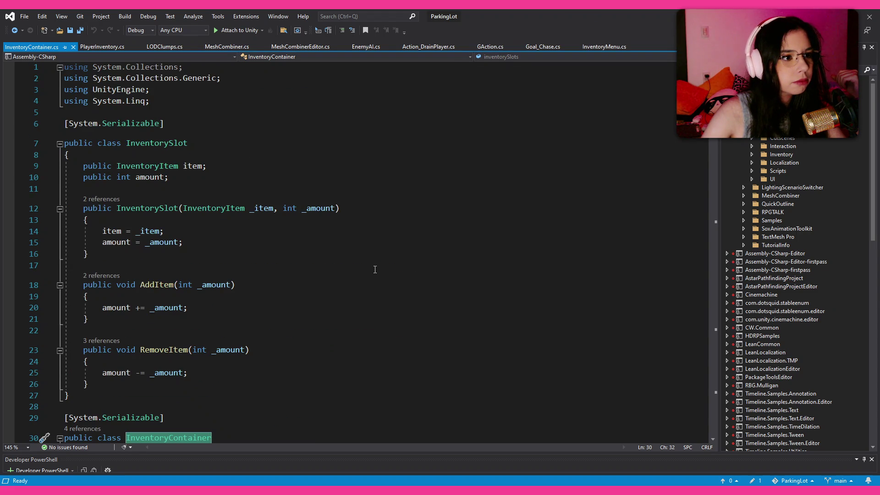
scroll(215, 287, "down", 20)
scroll(215, 287, "down", 20)
scroll(218, 287, "down", 19)
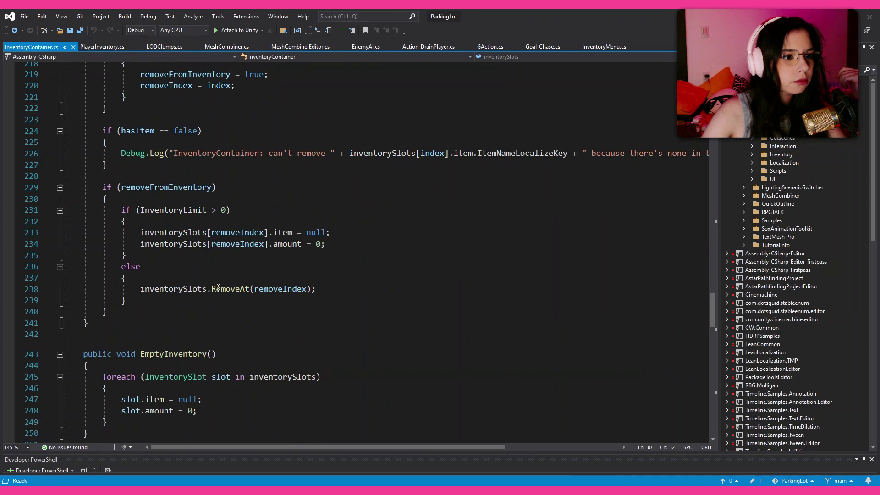
scroll(218, 287, "down", 8)
scroll(218, 287, "down", 14)
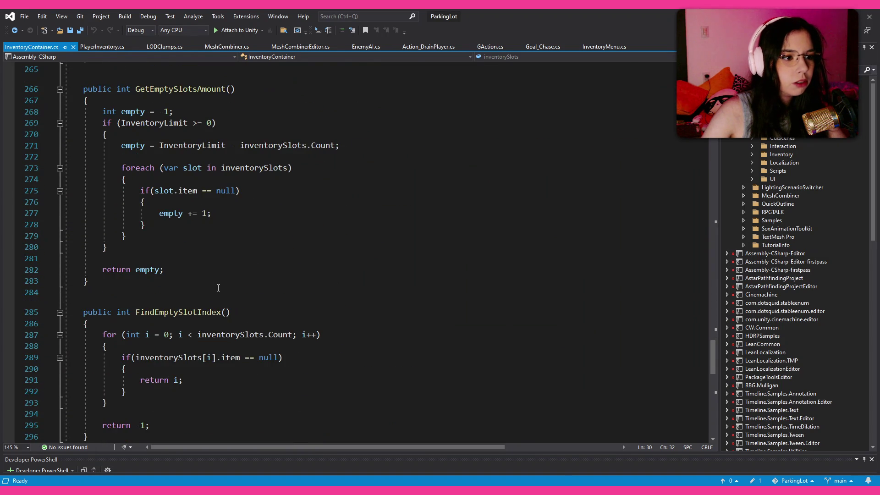
scroll(218, 287, "down", 5)
scroll(218, 287, "up", 20)
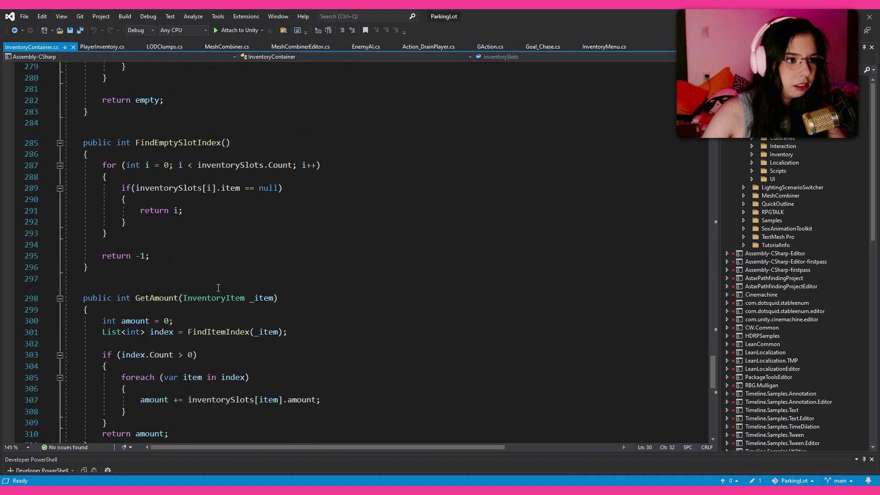
scroll(218, 288, "up", 18)
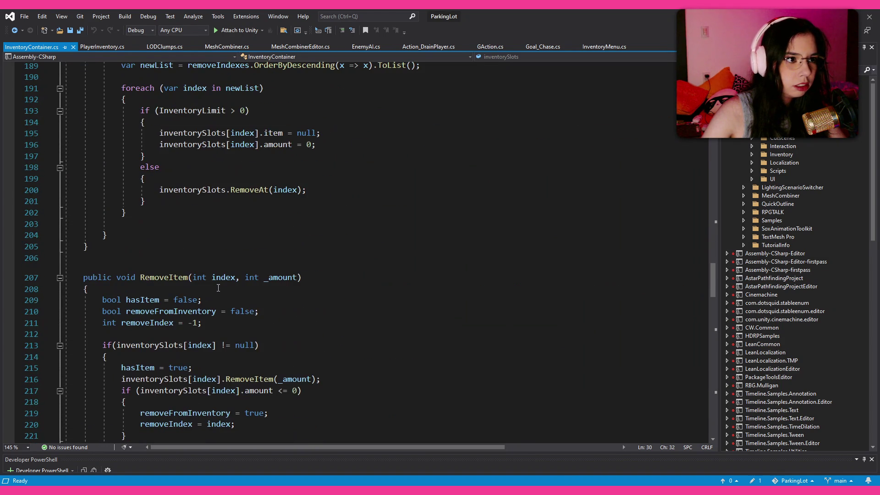
middle_click(38, 46)
middle_click(37, 46)
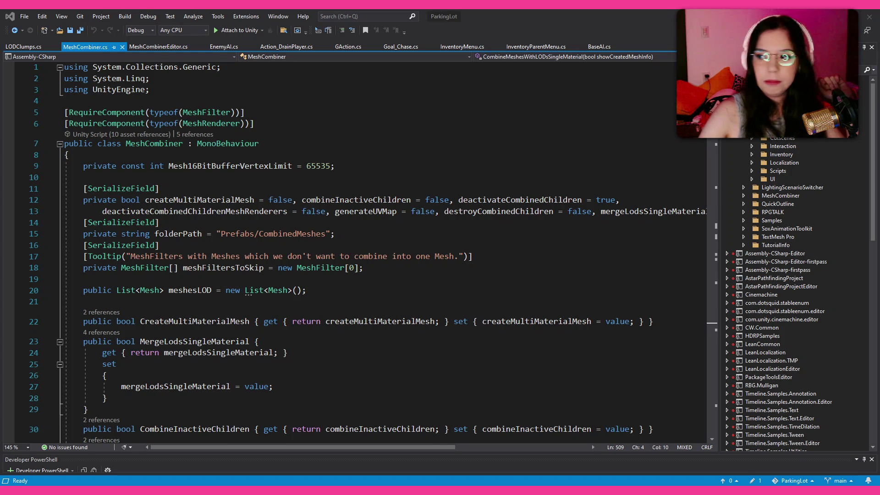
- Read through UseItemHere.cs's OnEnable, WhenEnterTrigger and WhenUsedItem, ending after the onCorrectItem declaration
left_click(319, 277)
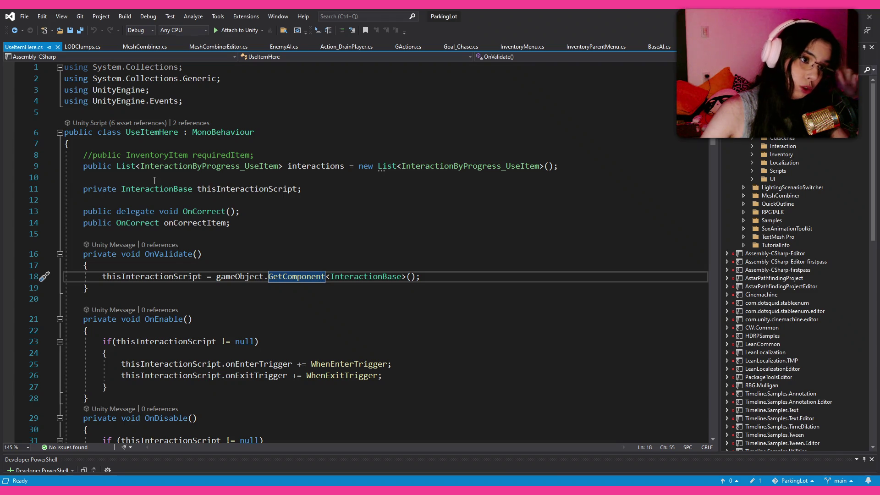
scroll(155, 180, "down", 3)
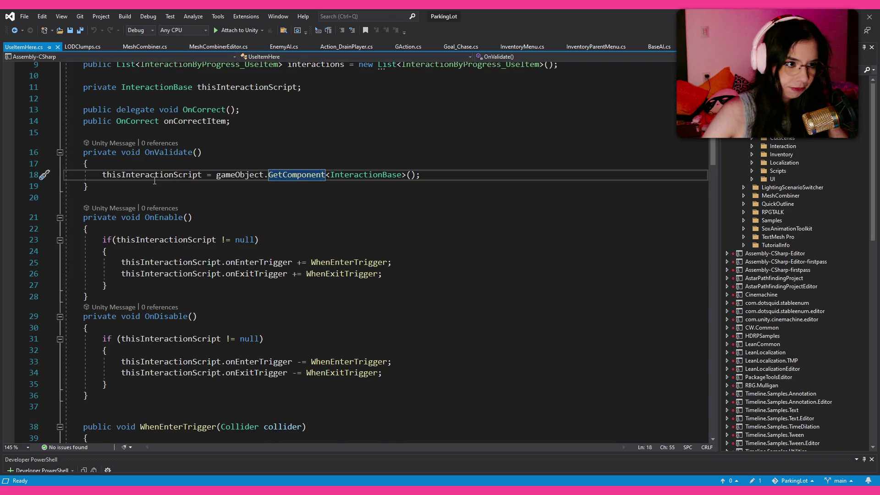
scroll(155, 180, "down", 4)
scroll(157, 182, "down", 1)
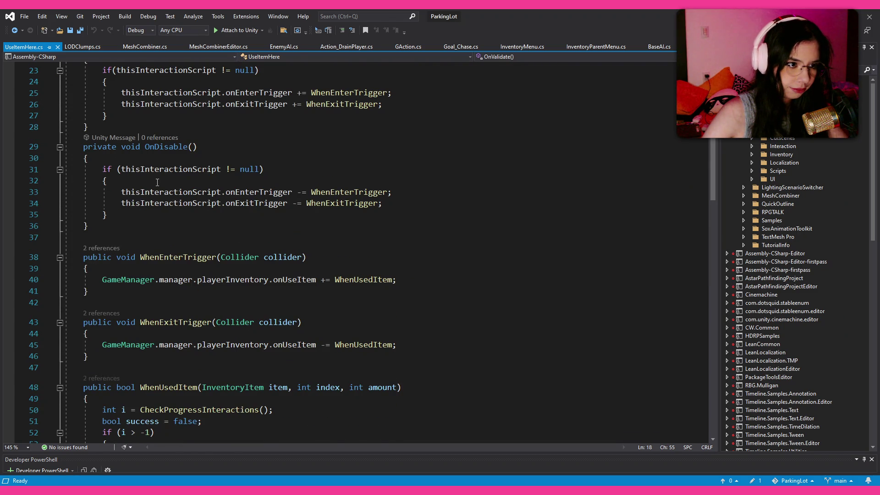
scroll(157, 182, "down", 3)
scroll(157, 182, "down", 2)
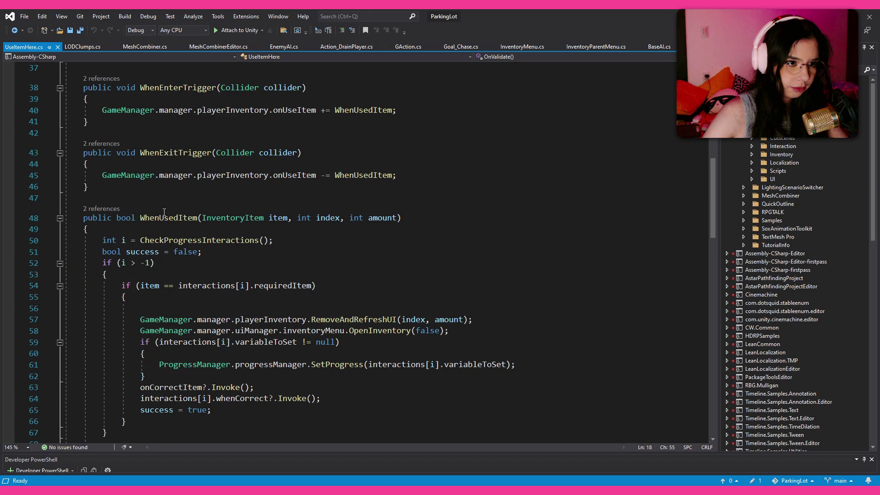
scroll(198, 218, "down", 4)
scroll(220, 239, "up", 14)
scroll(220, 239, "up", 3)
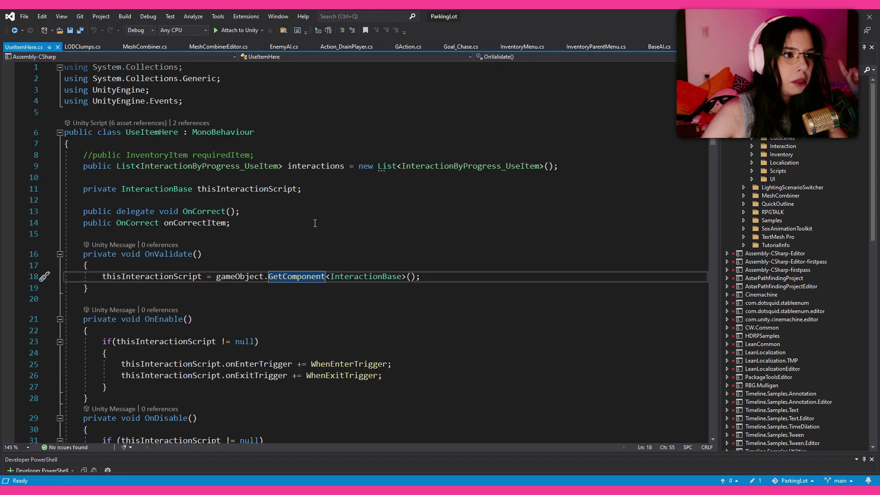
left_click(308, 222)
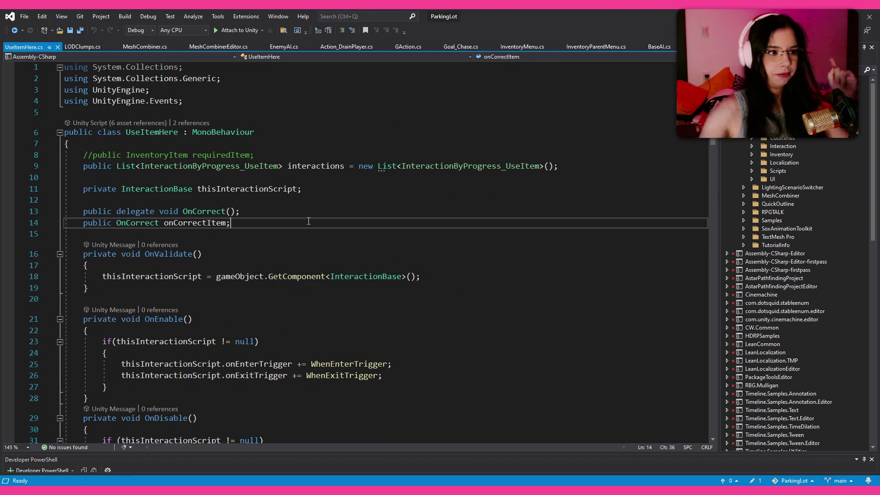
- Below onCorrectItem, add a [Space] attribute and 'public bool printOnConsole = false;'
key("Return")
key("Return")
type("[Space]")
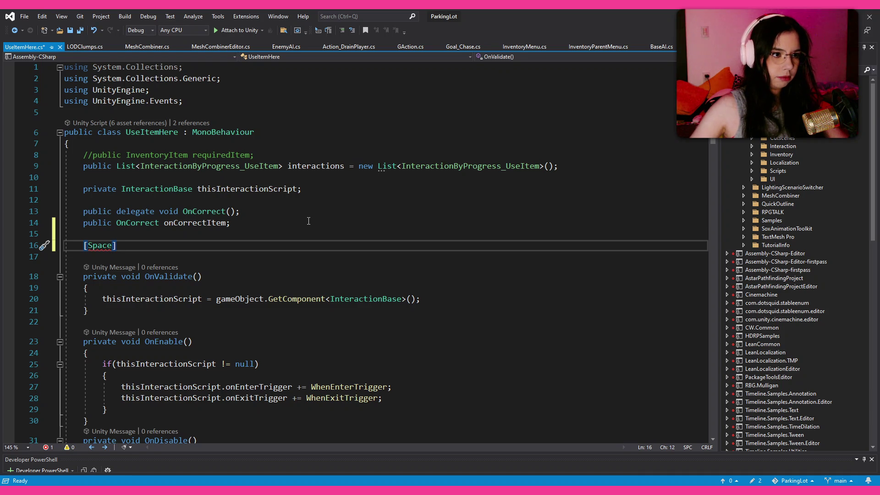
key("Return")
type("pub")
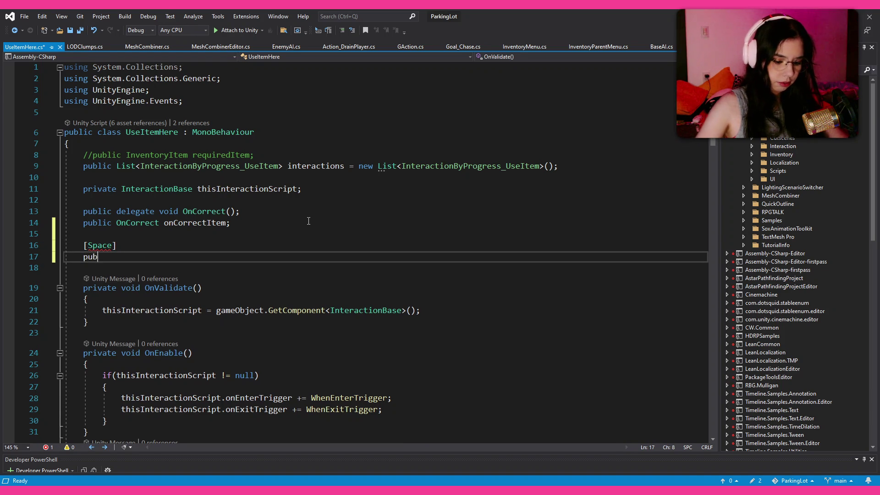
type("lic bool pr")
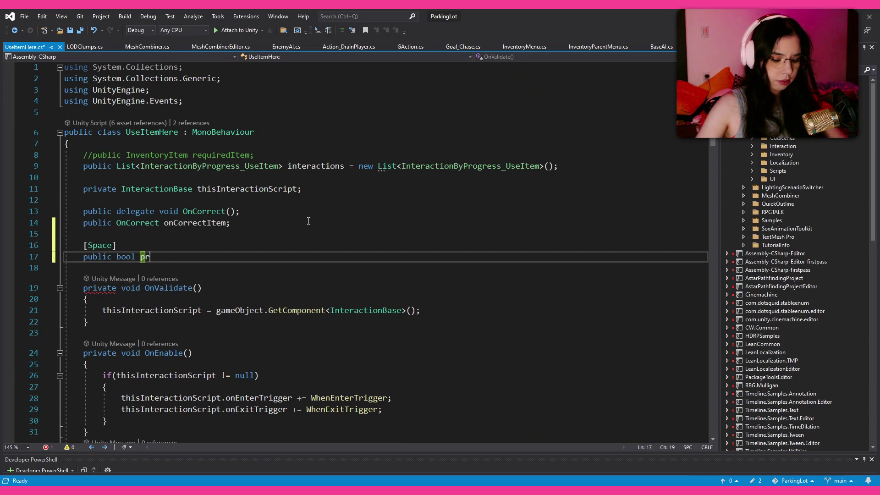
type("intOn")
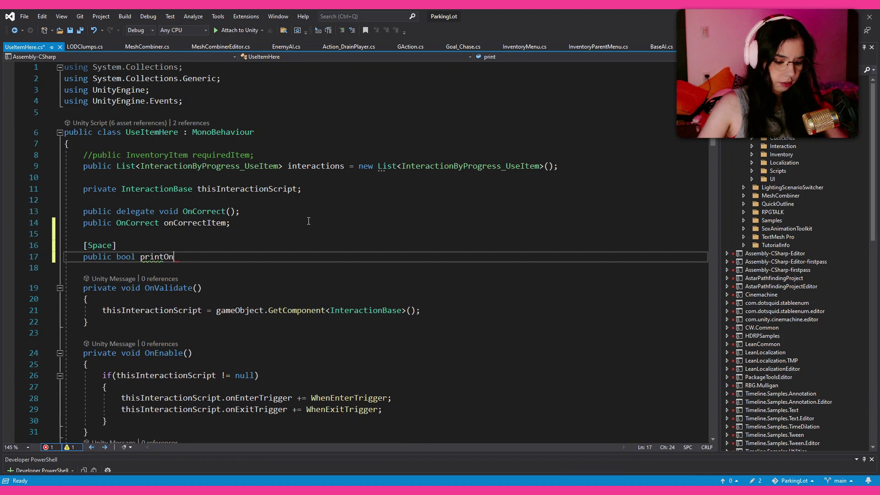
type("Console")
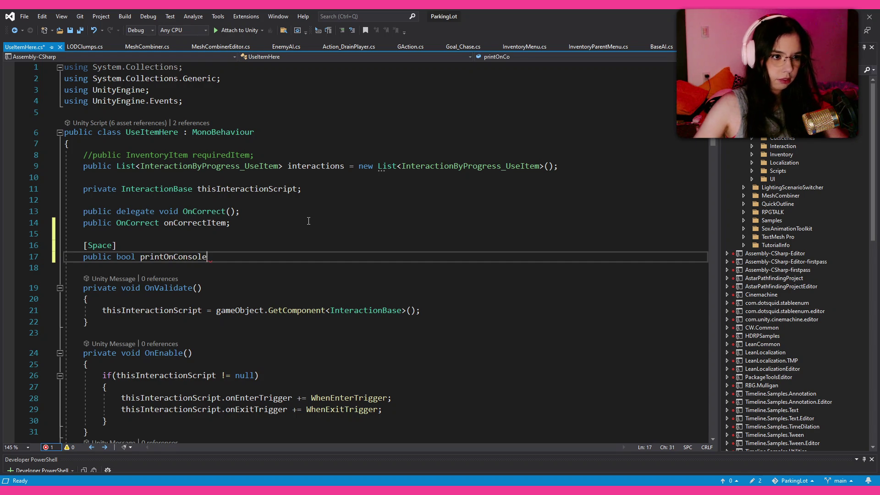
type(" = false;")
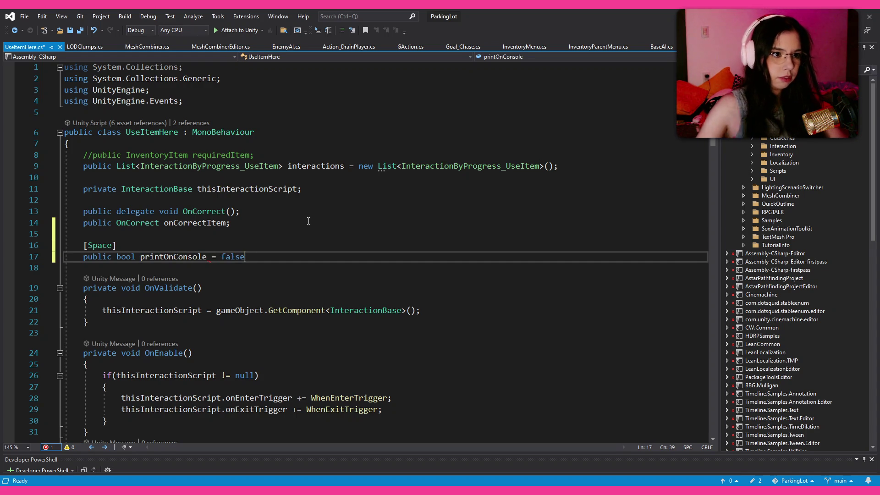
scroll(309, 221, "down", 6)
scroll(309, 208, "down", 5)
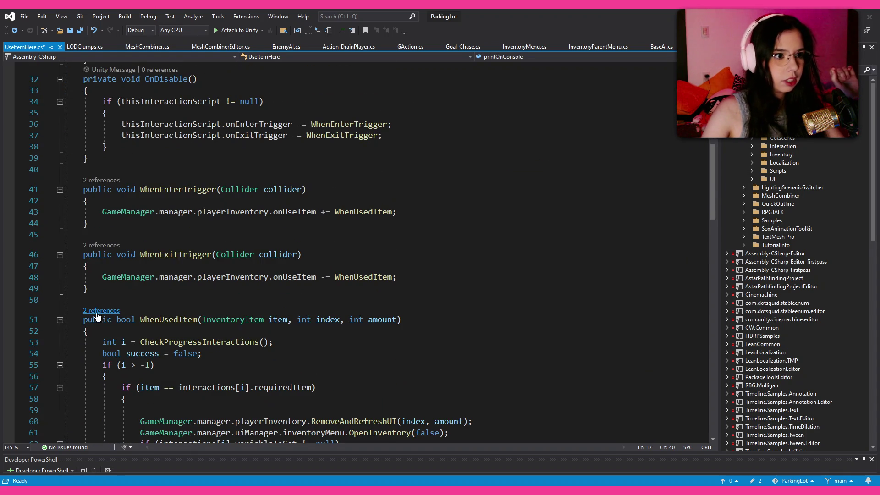
- Insert an 'if (printOnConsole)' check as the first line of WhenUsedItem
left_click(330, 334)
key("Down")
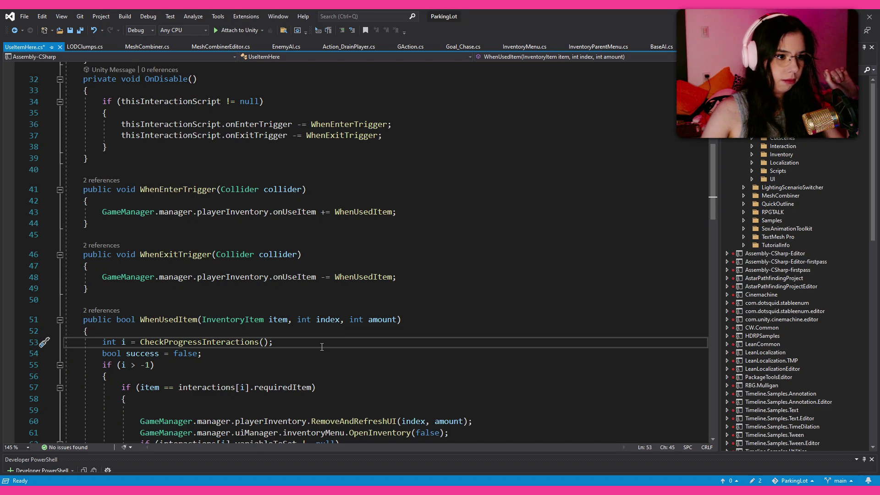
left_click(269, 334)
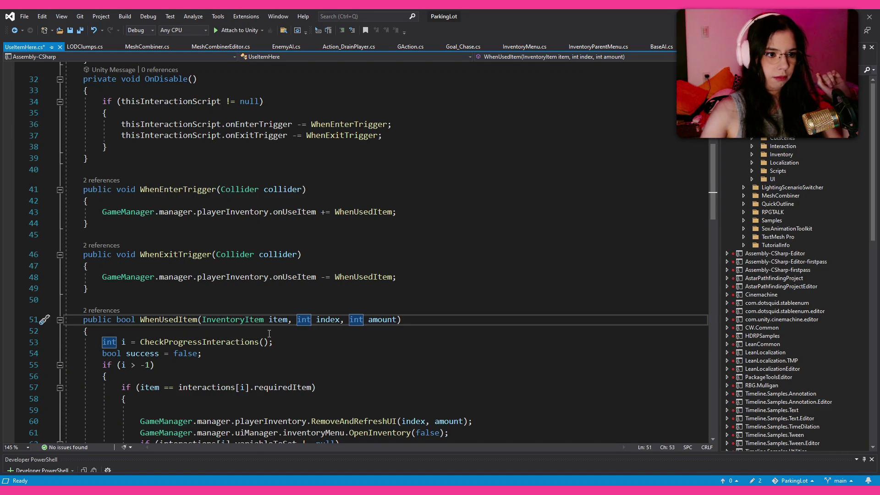
key("Return")
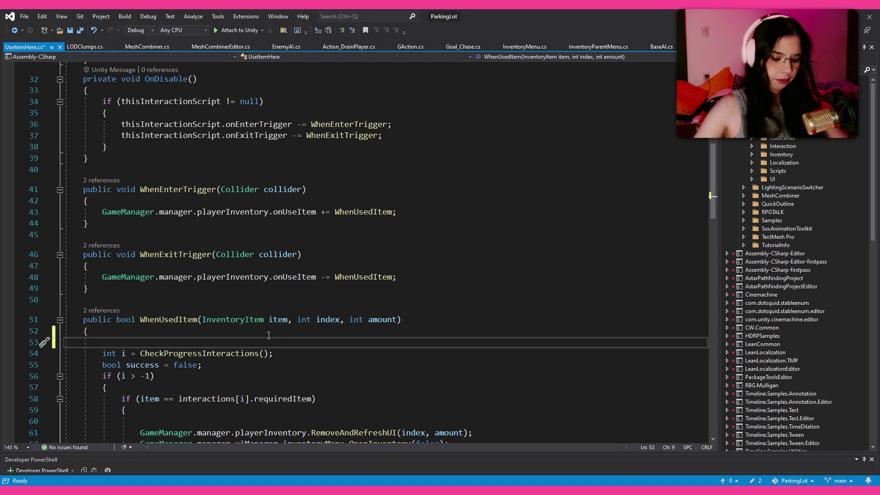
type("if(pri")
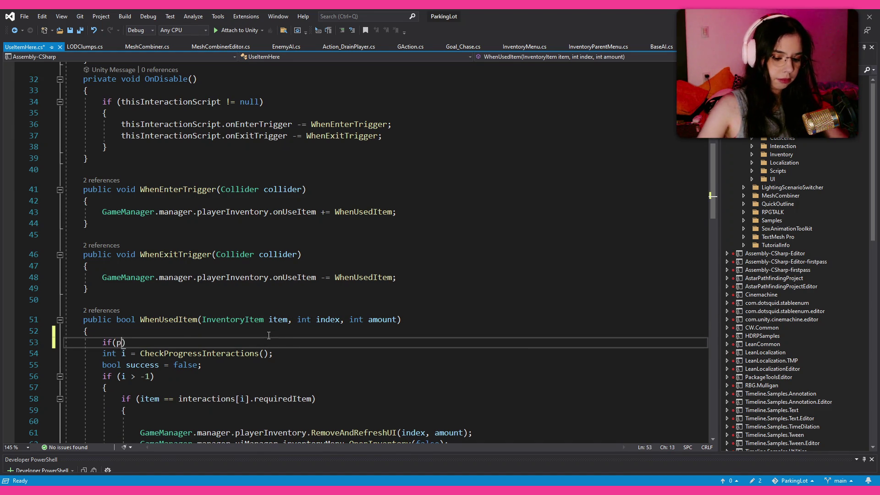
type("ntOnConsole)")
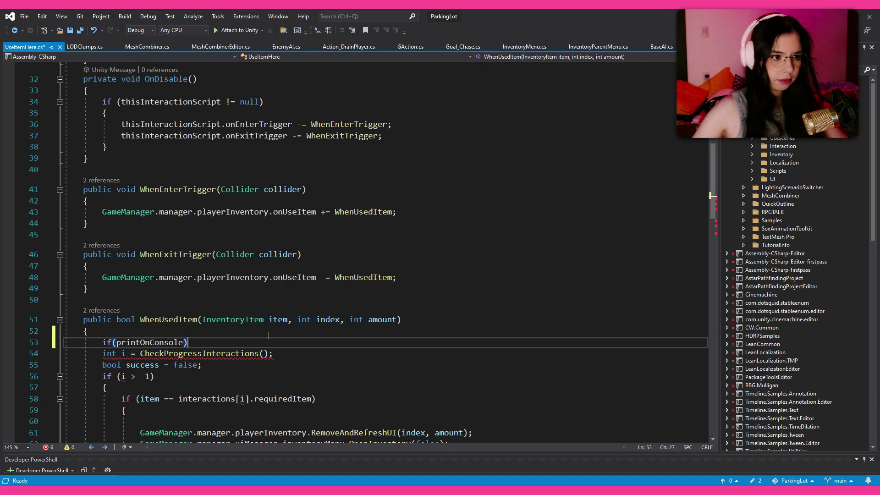
key("Return")
key("ctrl+z")
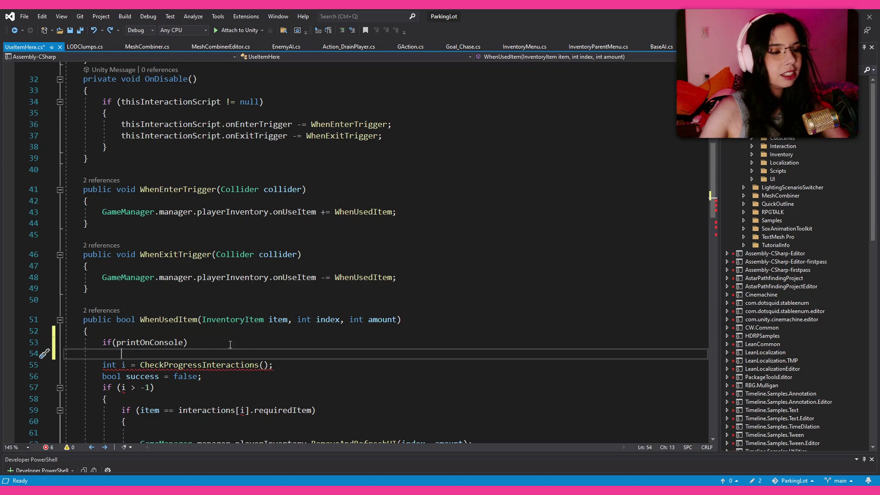
scroll(281, 327, "down", 1)
- Under it, add print(gameObject.name + " Use Item Here: " + item.name); and select both lines
type("print(\"")
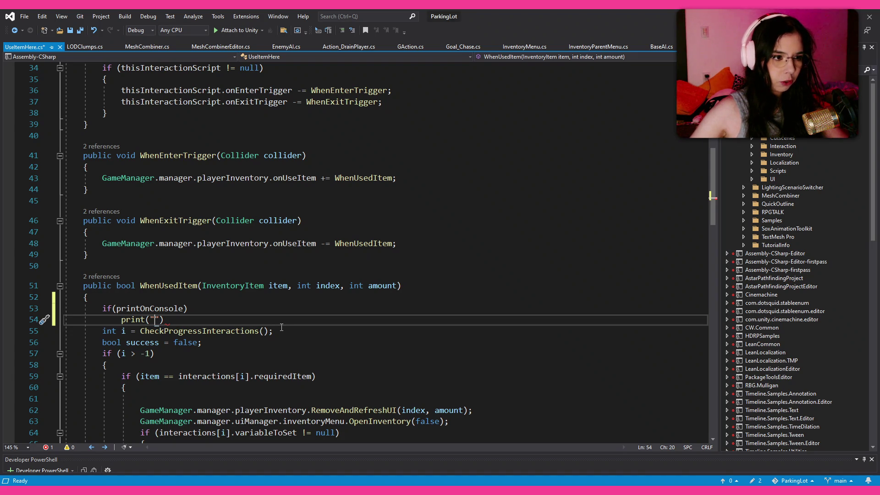
key("Left")
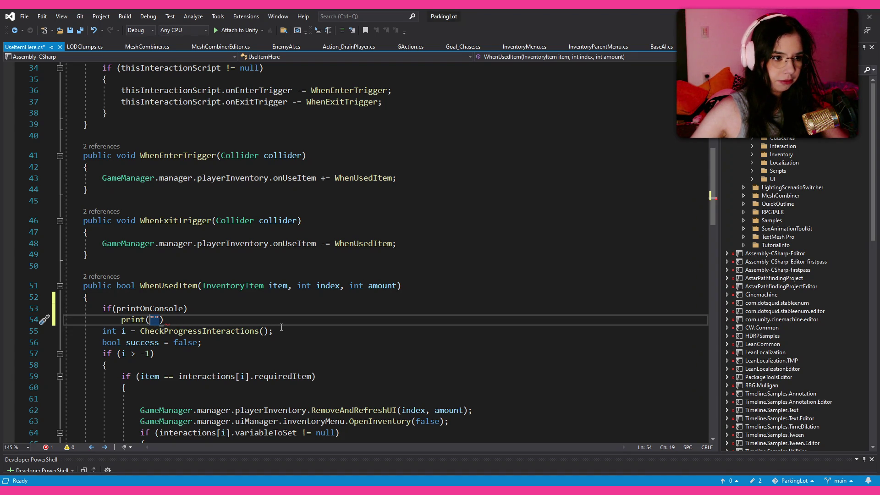
type("gameObject.")
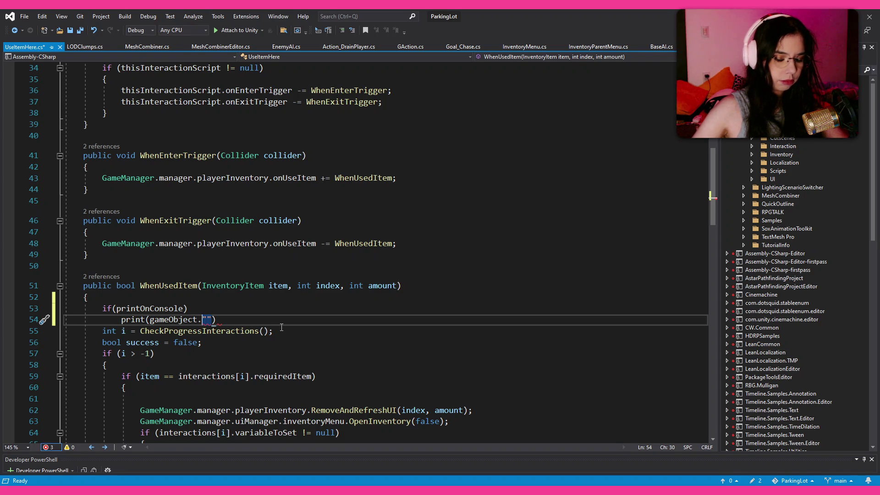
type("b")
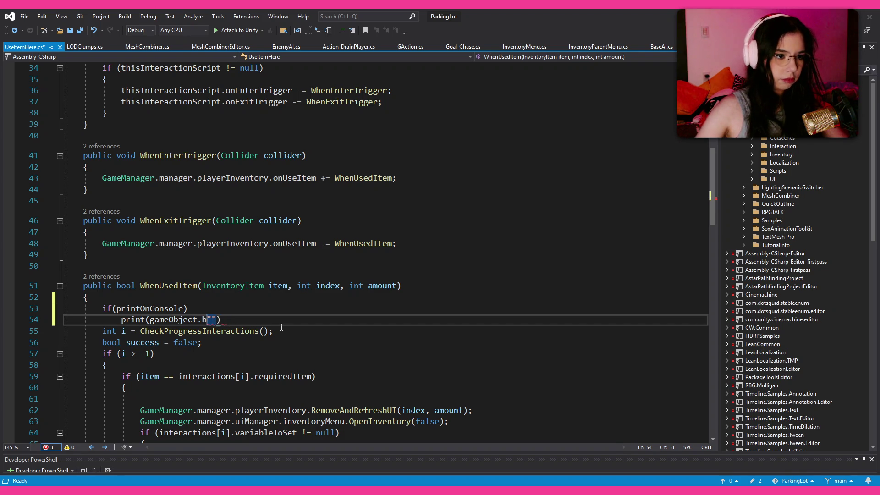
key("BackSpace")
type("name + \"")
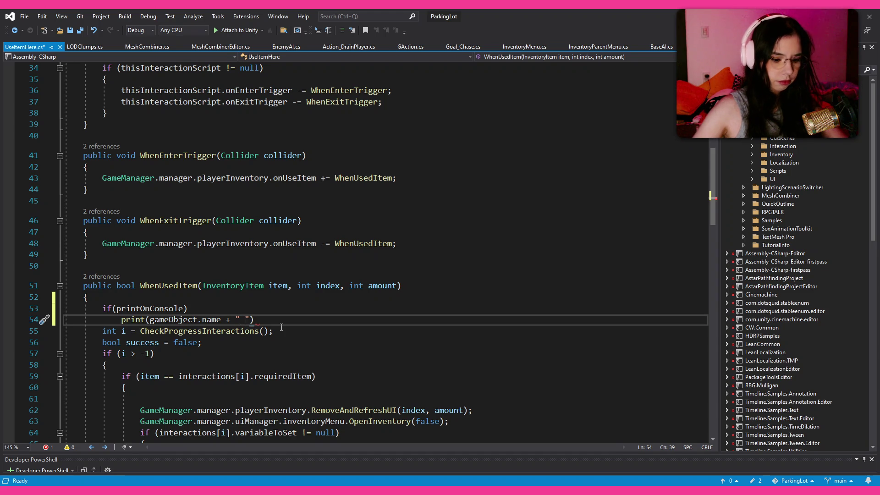
type(" Use Ite")
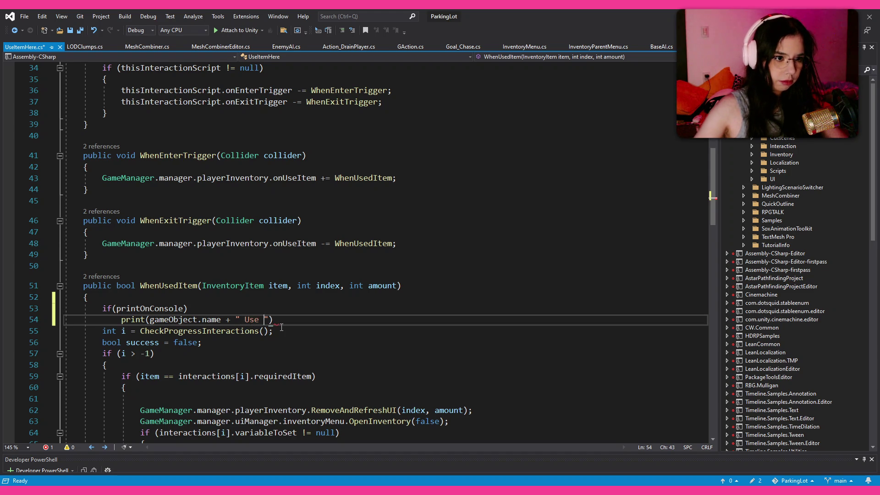
type("m Here")
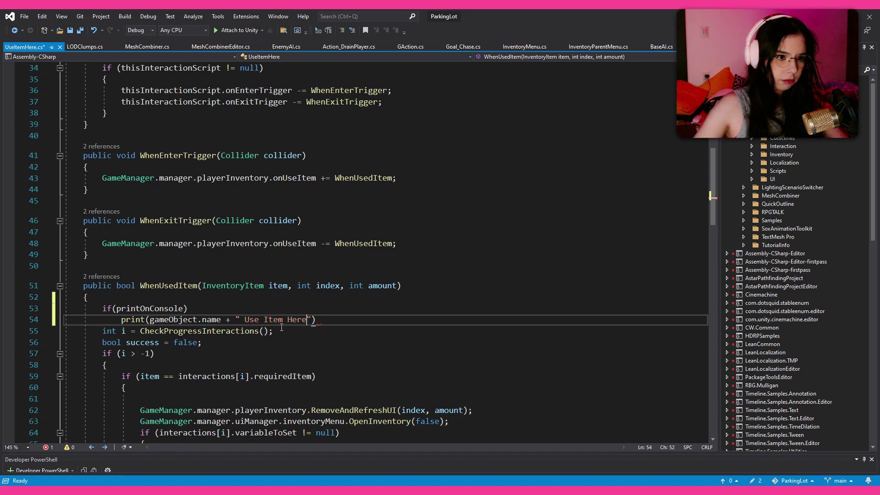
key("End")
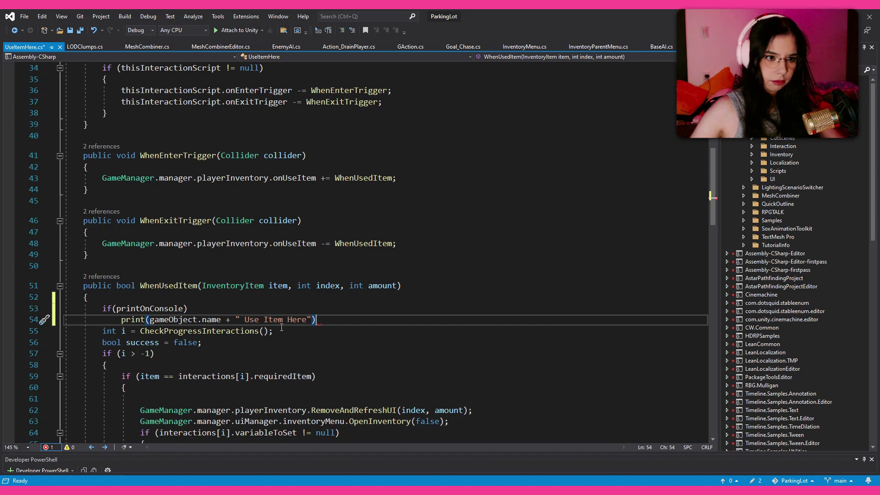
key("Left")
key("Left")
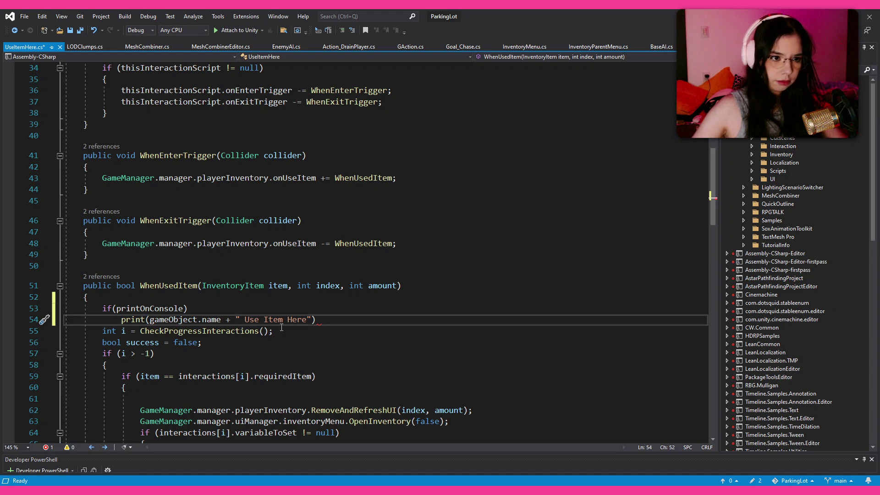
type(": \"")
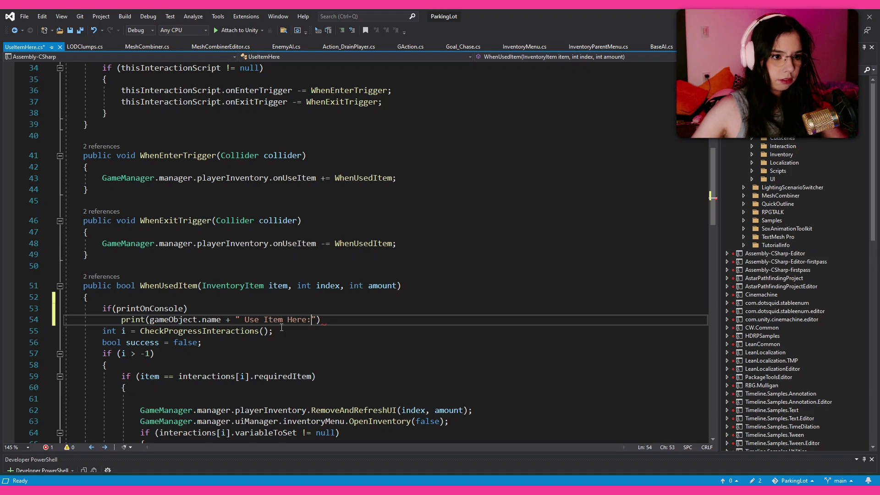
type(" + item.n")
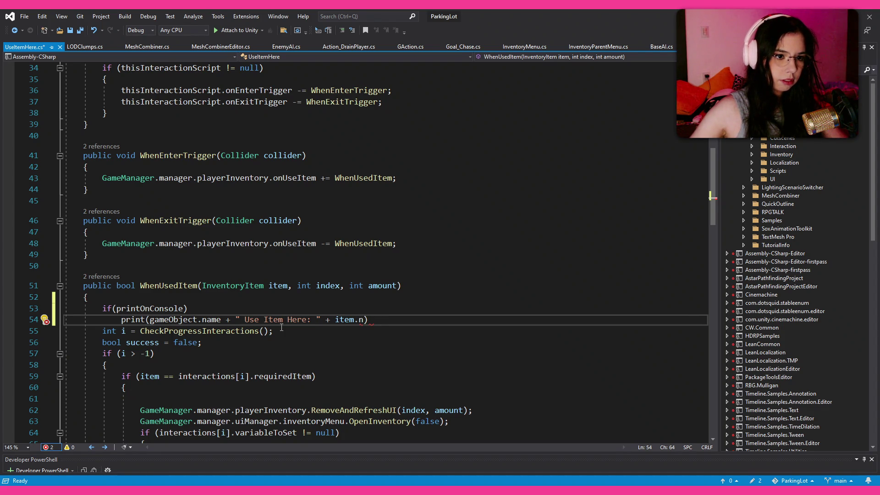
key("BackSpace")
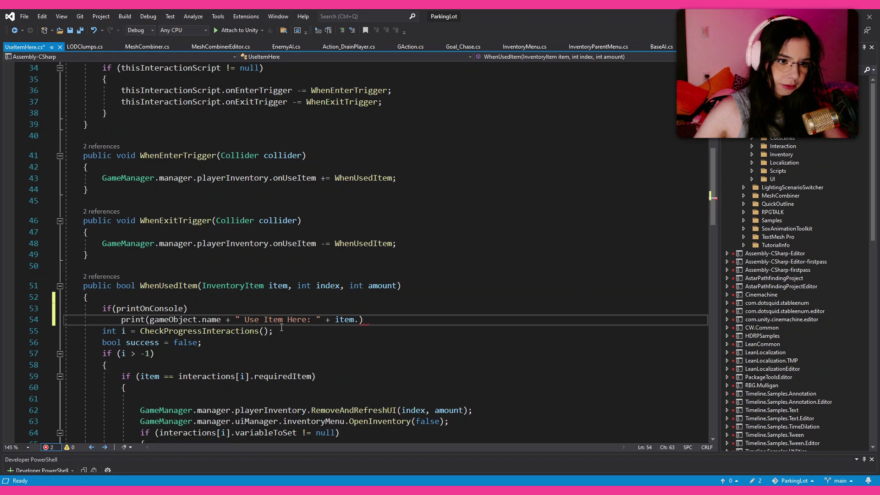
type("name);")
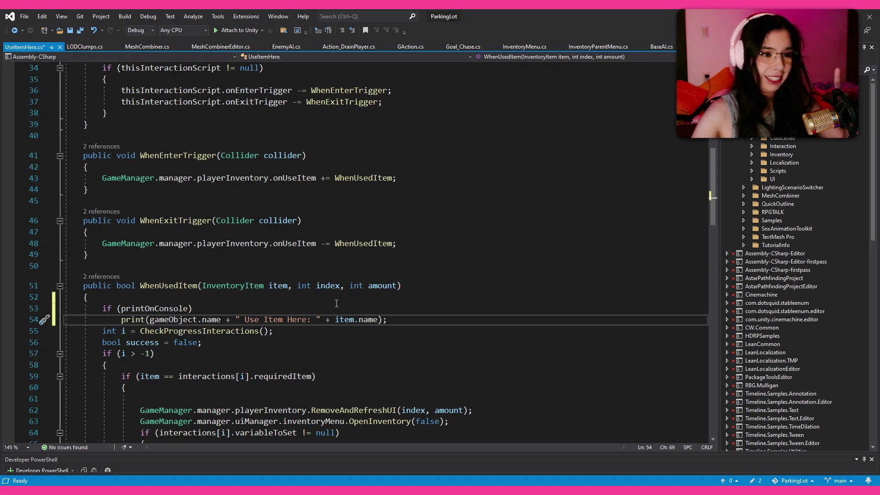
left_click_drag(389, 319, 98, 307)
left_click_drag(105, 304, 102, 309)
key("ctrl+c")
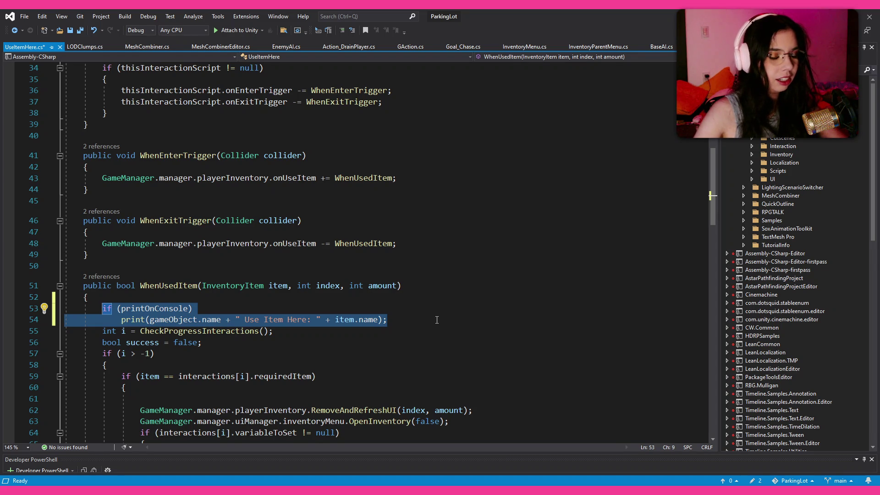
- Paste the debug print lines before the return at line 72, changing the message to 'was successful?'
scroll(436, 319, "down", 6)
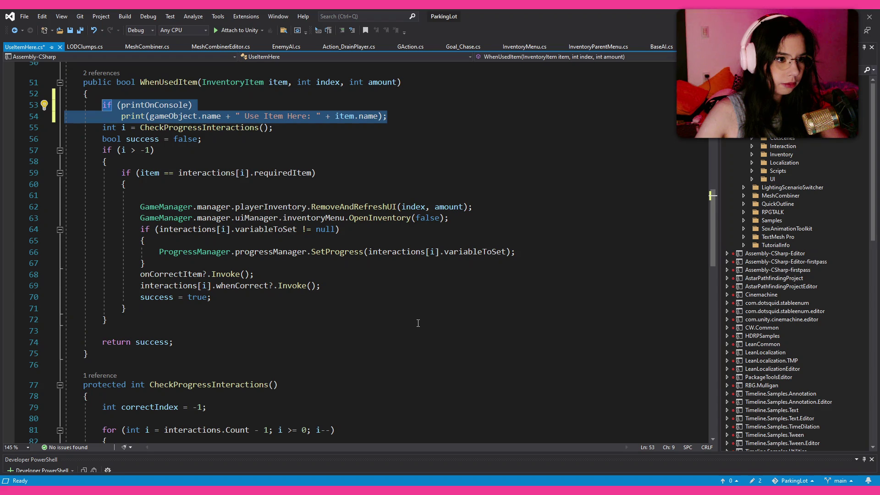
left_click(417, 323)
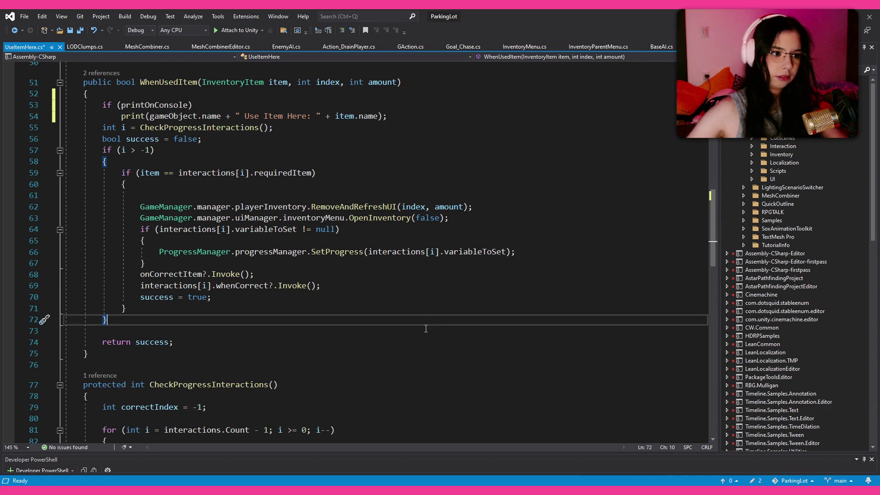
key("Return")
key("Down")
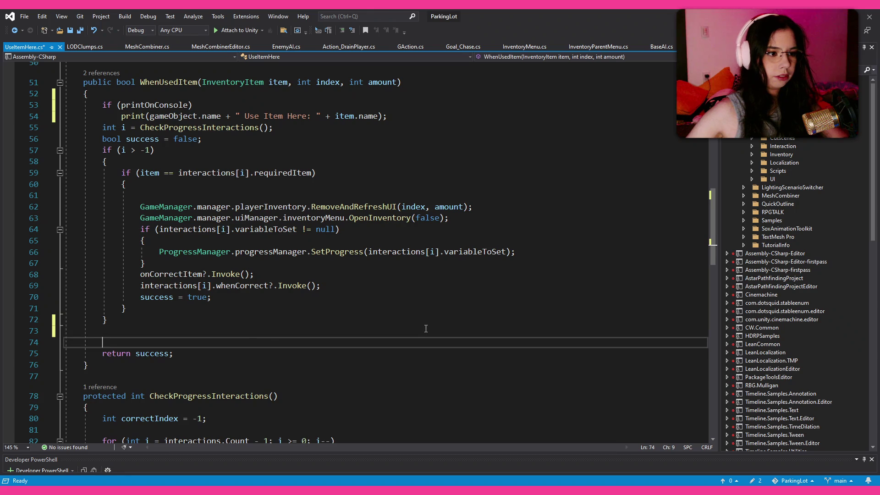
key("ctrl+v")
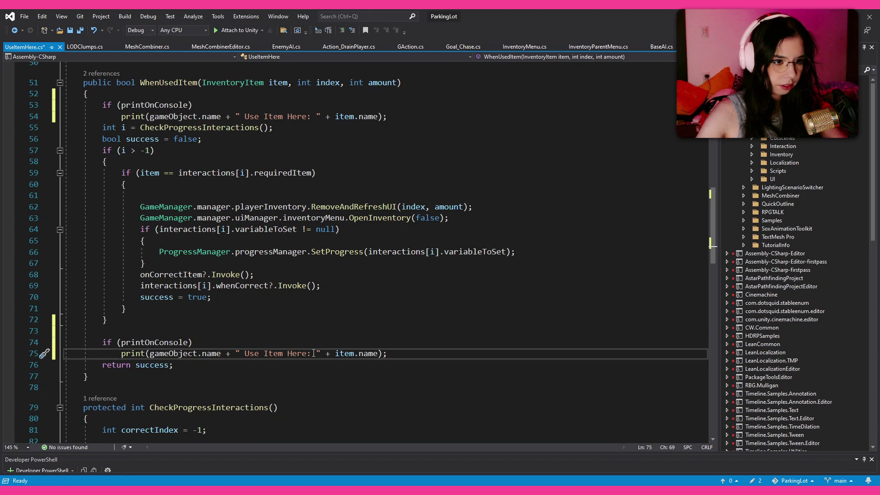
left_click(312, 352)
key("BackSpace")
type("wa")
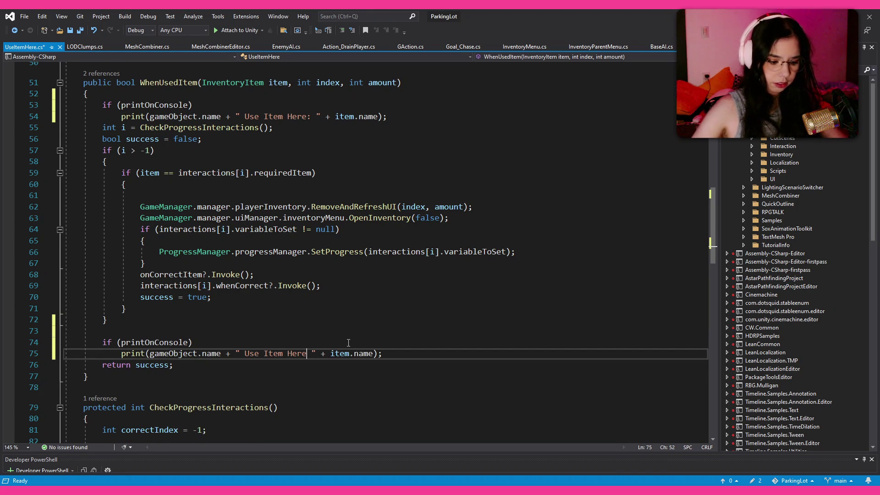
type("s successful")
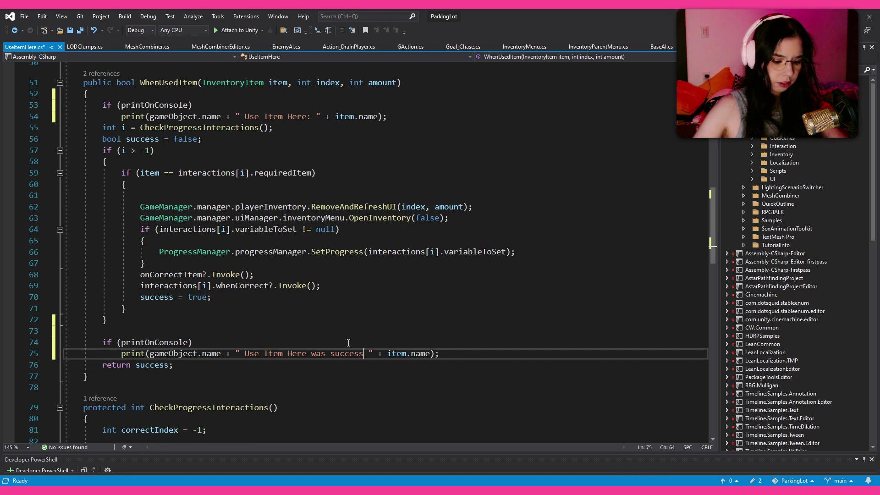
type("?")
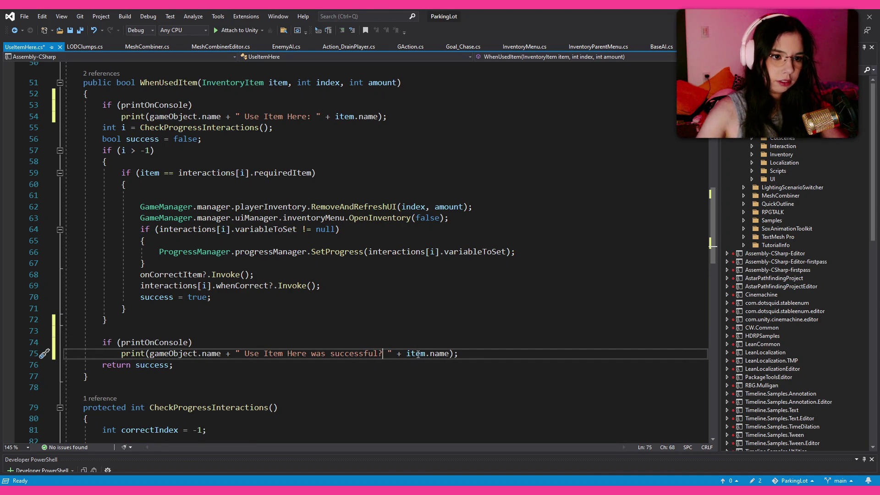
- Replace item.name with success in that message, save UseItemHere.cs and return to Unity
left_click_drag(407, 357, 448, 356)
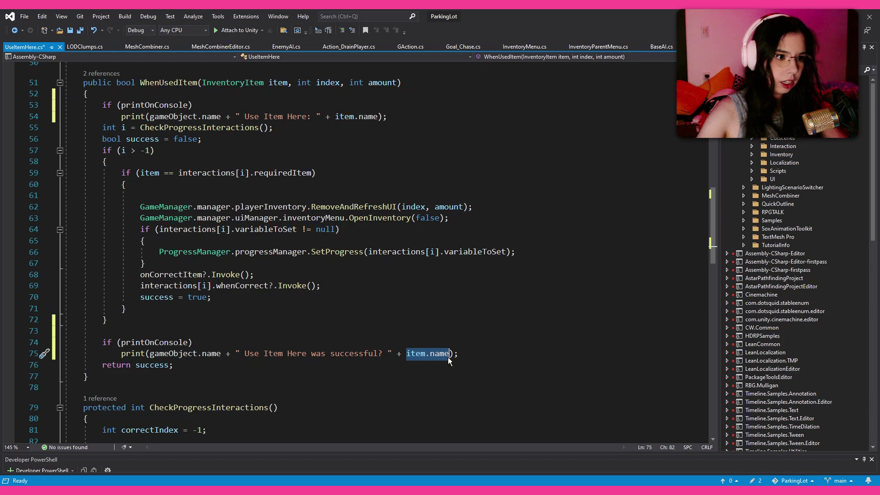
type("success")
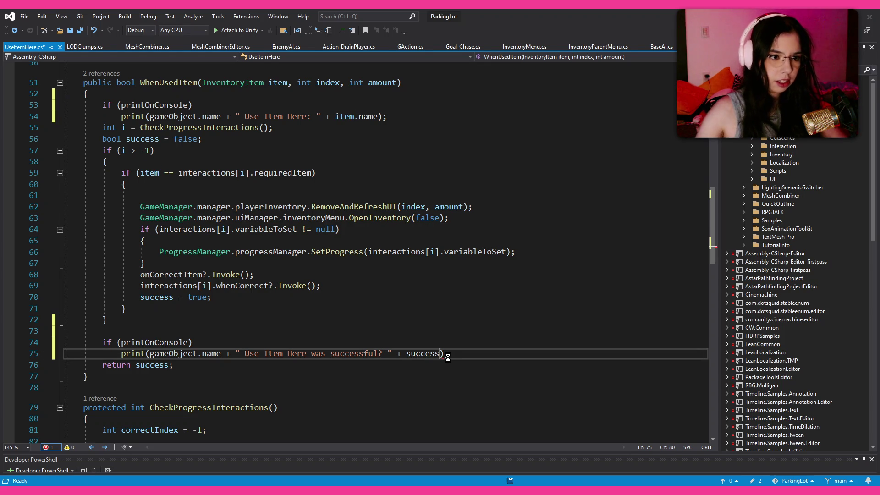
key("ctrl+s")
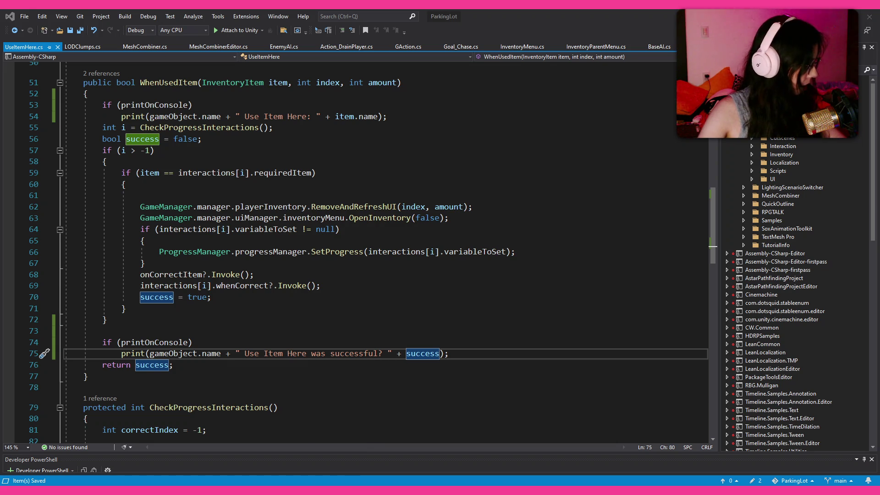
key("alt+Tab")
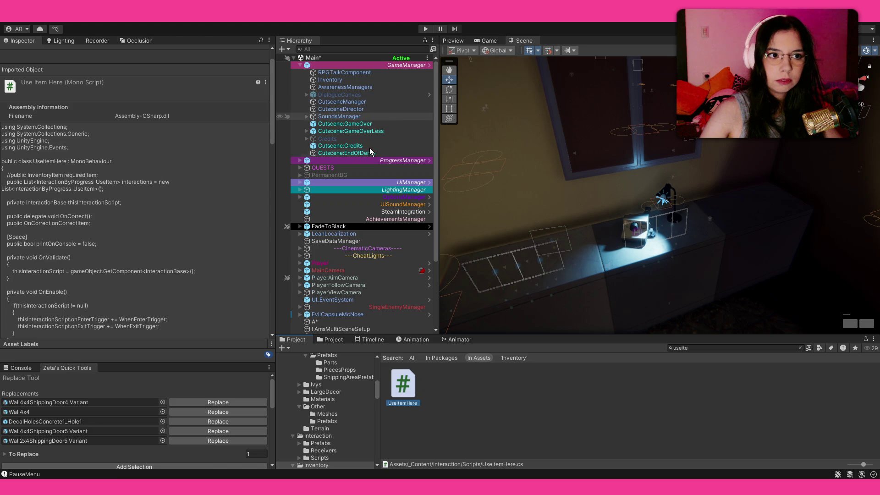
- Select ProgressManager, expand progress group 1 and apply the stored progress to the game
left_click(405, 160)
left_click(23, 224)
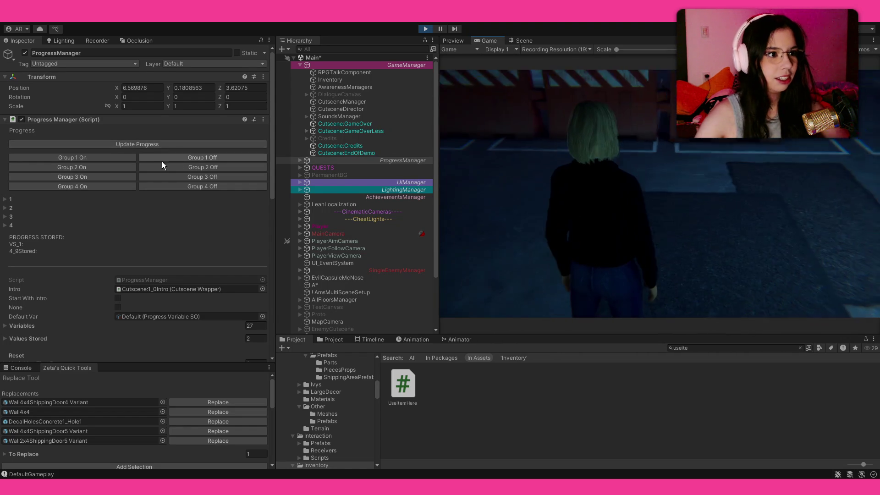
left_click(164, 144)
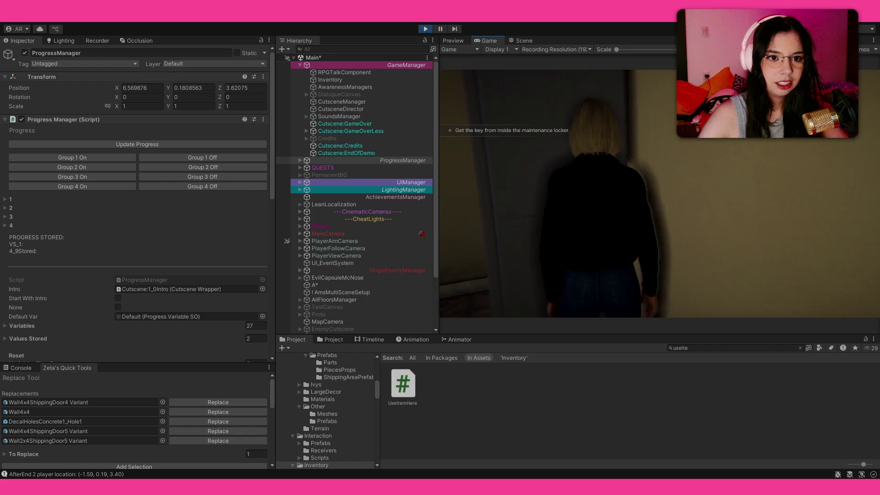
- Clear the Console, walk the character down the corridor and pick up the stepladder
key("w")
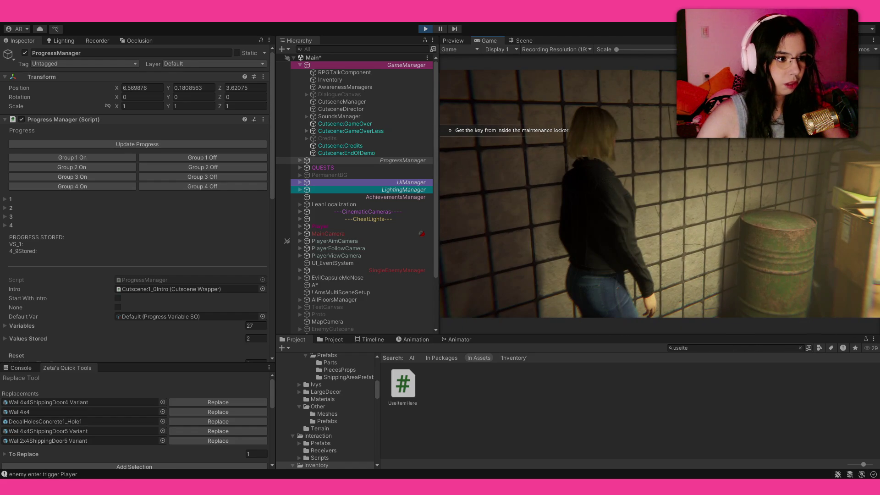
left_click(18, 368)
left_click(9, 376)
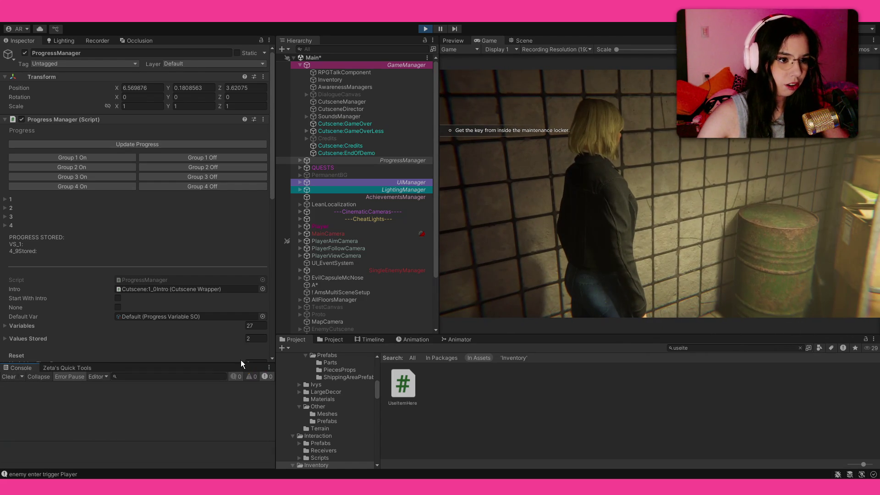
key("w")
key("w")
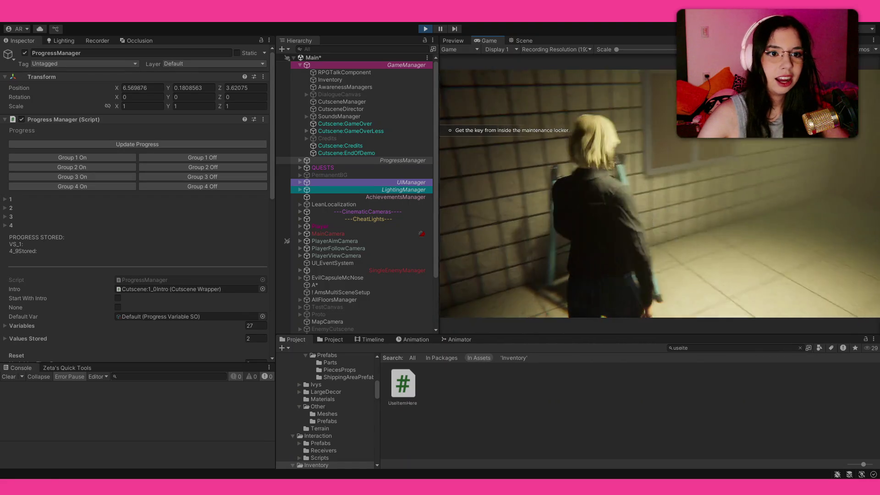
key("w")
key("e")
key("e")
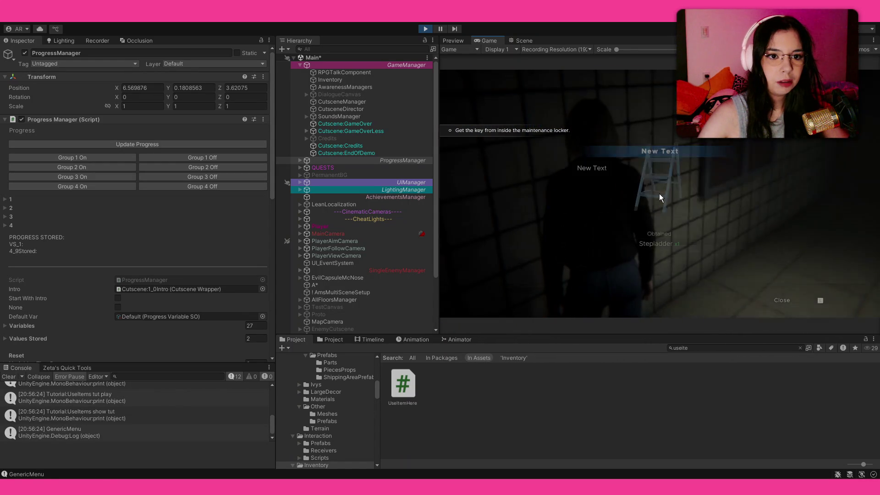
key("w")
key("w")
key("w")
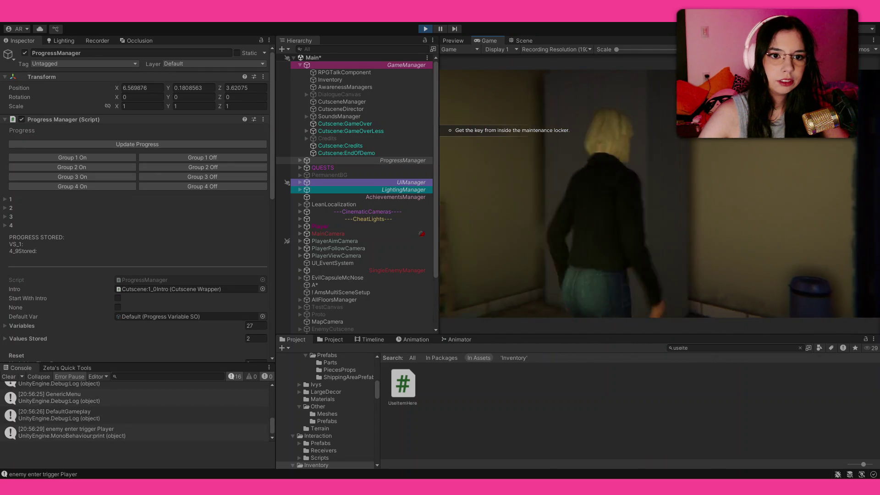
- Open the in-game inventory, use the Stepladder at the locker, then switch to the Scene view
key("w")
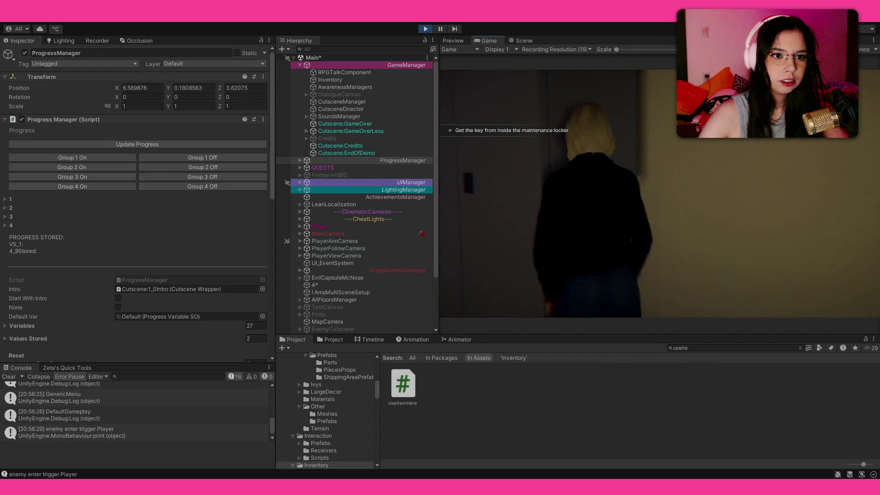
key("w")
key("i")
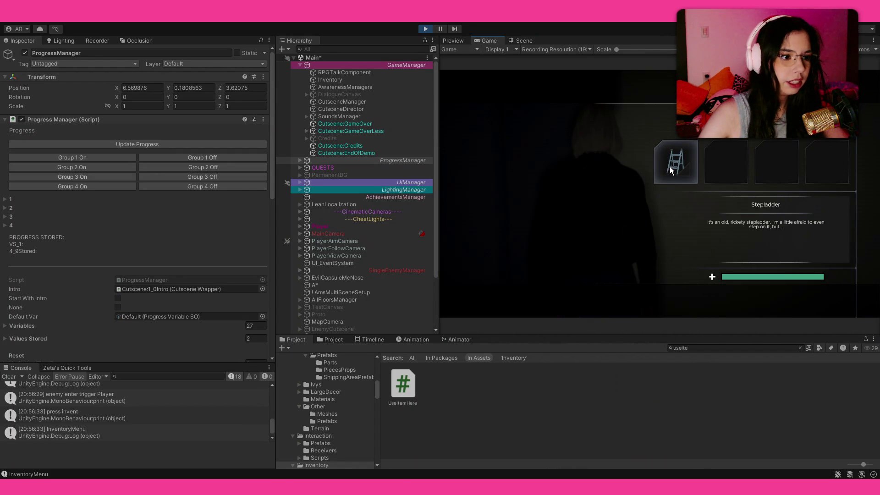
left_click(669, 166)
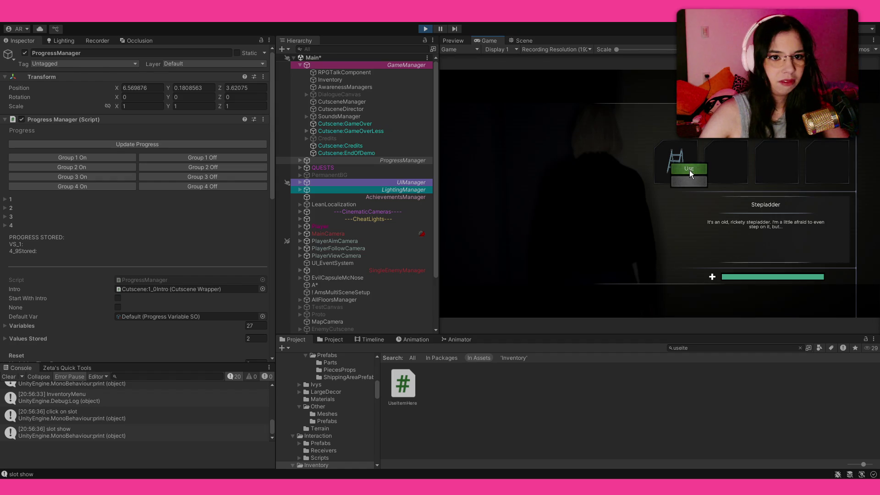
left_click(688, 169)
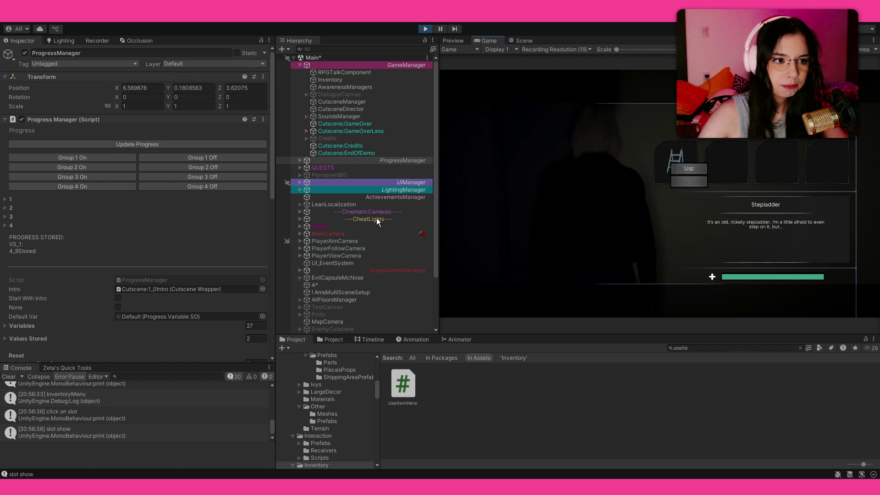
scroll(377, 220, "down", 3)
left_click(523, 41)
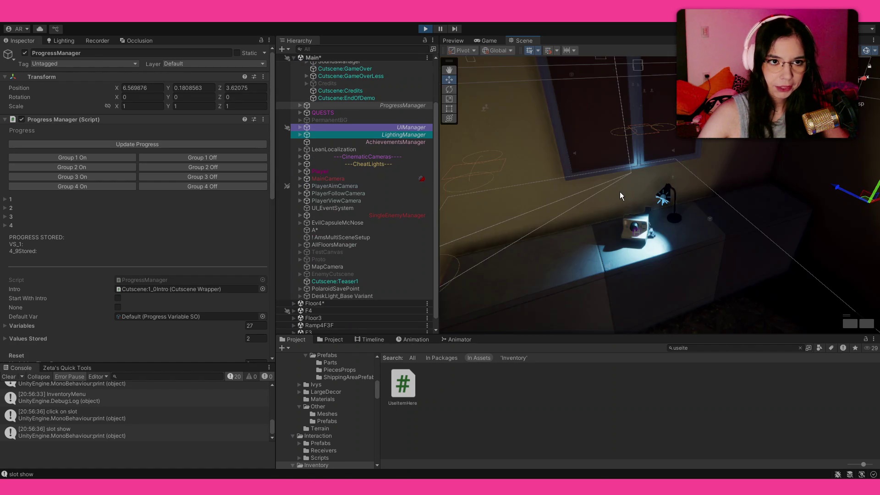
- Orbit the Scene view to the locker room closet and select Document_CodeMaintenance
left_click_drag(425, 170, 463, 164)
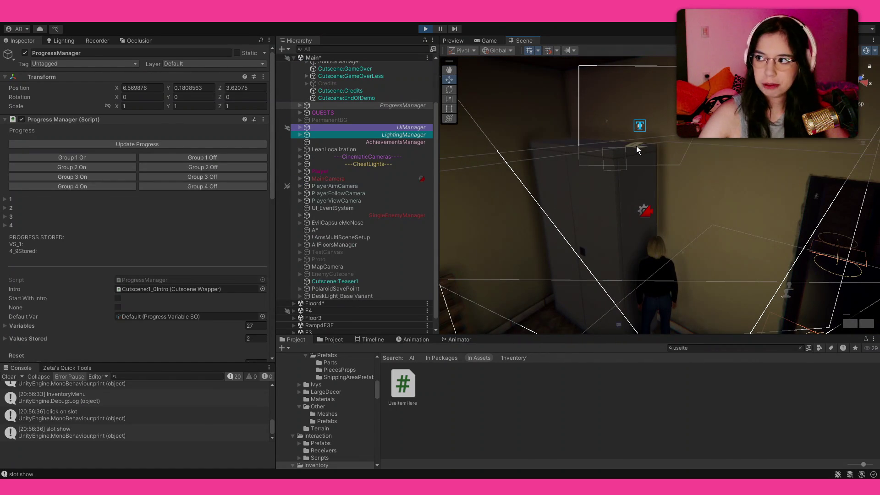
left_click(636, 146)
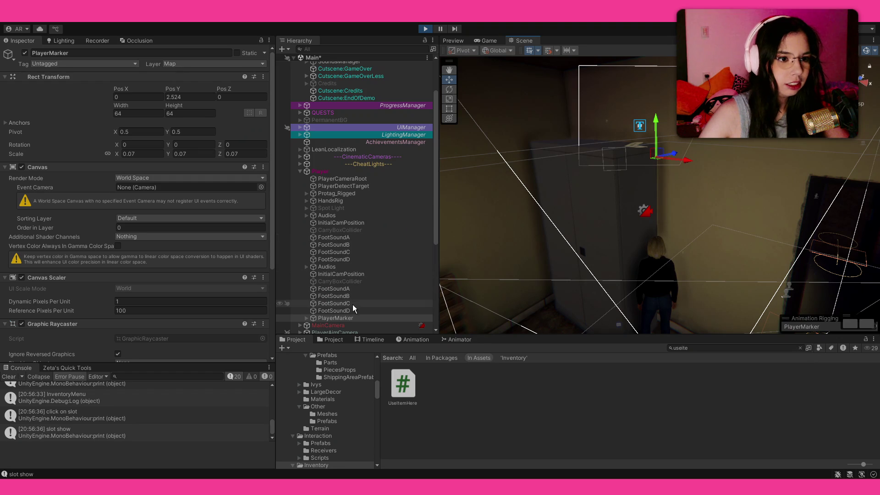
mouse_move(600, 136)
left_mouse_down()
mouse_move(628, 153)
mouse_move(637, 139)
left_mouse_up()
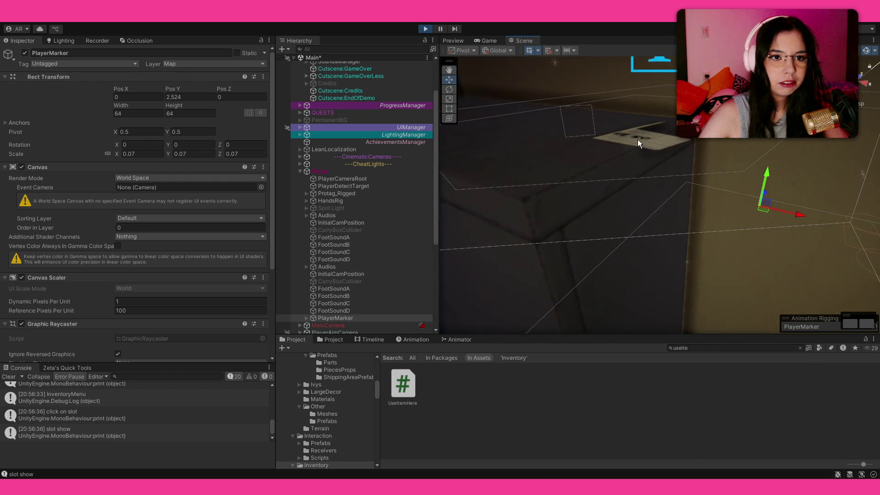
left_click(636, 142)
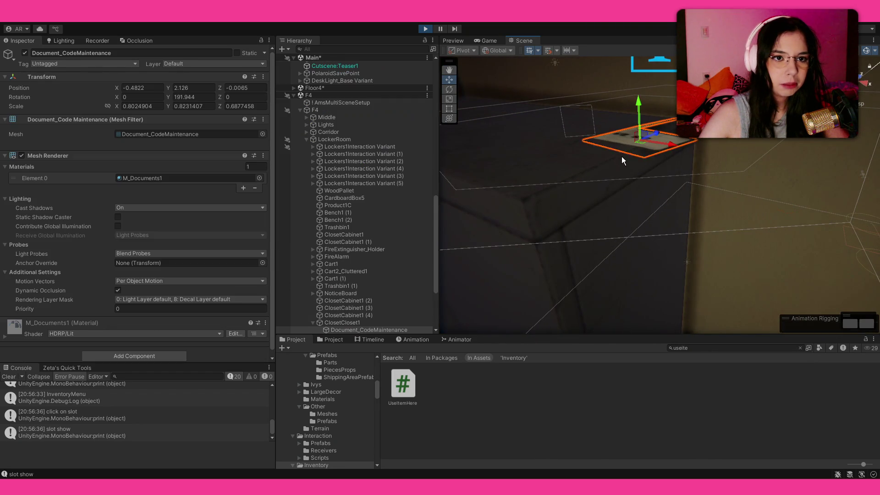
- Select ClosetCloset1's TextInteraction child and enable Print On Console in its StepLadder Use Item Here component
left_click(353, 322)
scroll(98, 270, "down", 3)
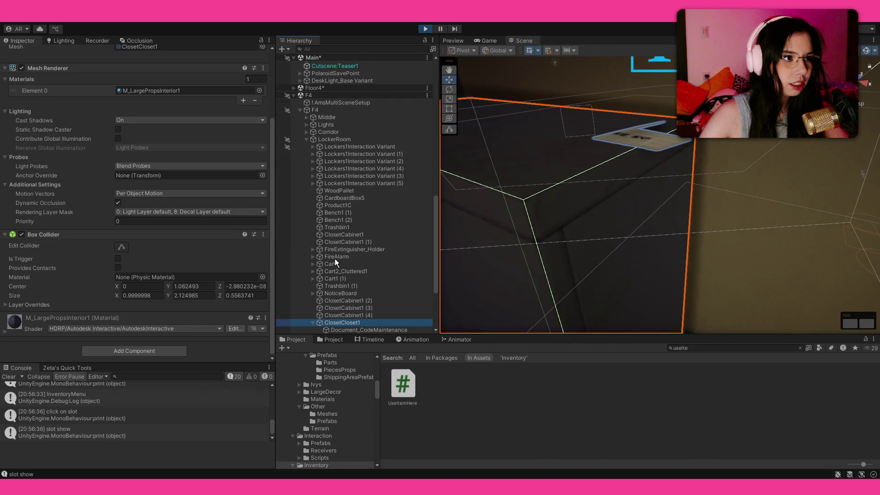
mouse_move(545, 202)
left_mouse_down()
mouse_move(565, 221)
mouse_move(643, 167)
left_mouse_up()
left_click(663, 164)
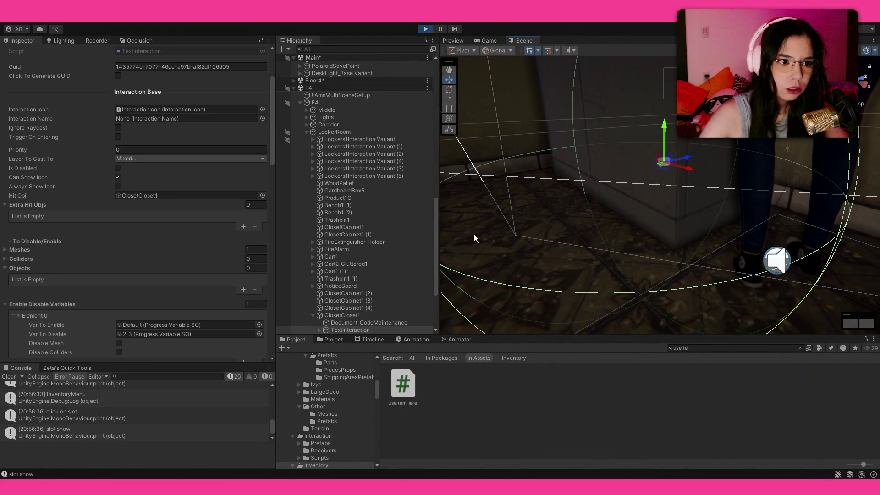
scroll(111, 256, "down", 15)
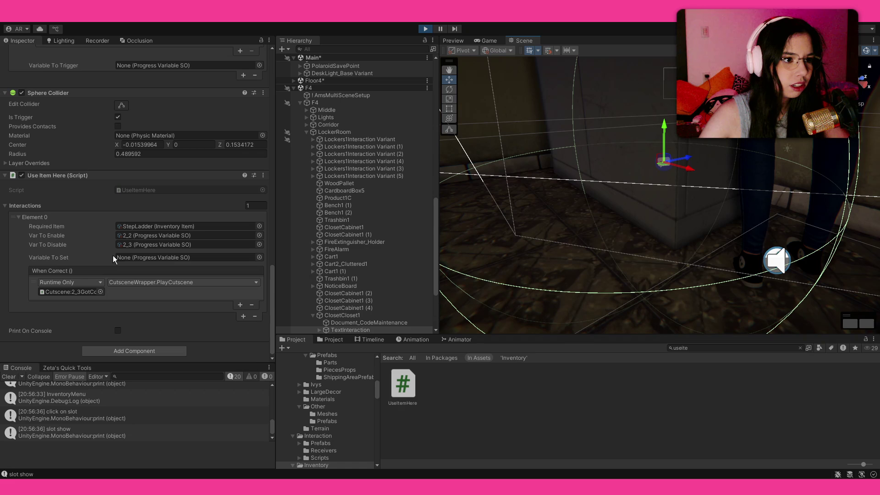
left_click(118, 330)
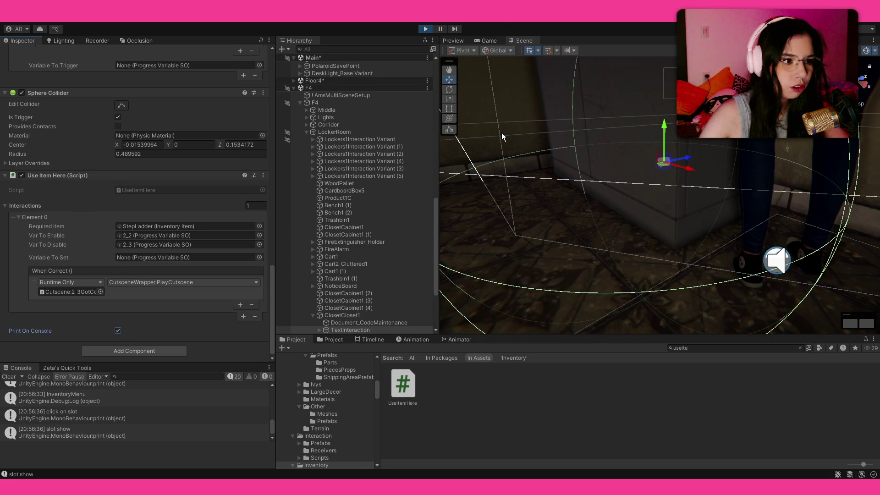
- In the Game view, reopen the inventory and use the Stepladder item again
left_click(489, 40)
left_click(689, 169)
key("i")
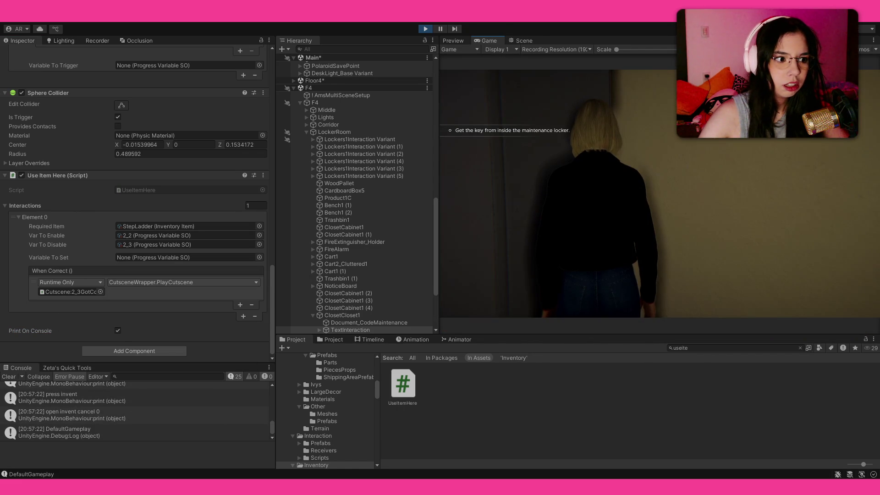
key("i")
left_click(687, 167)
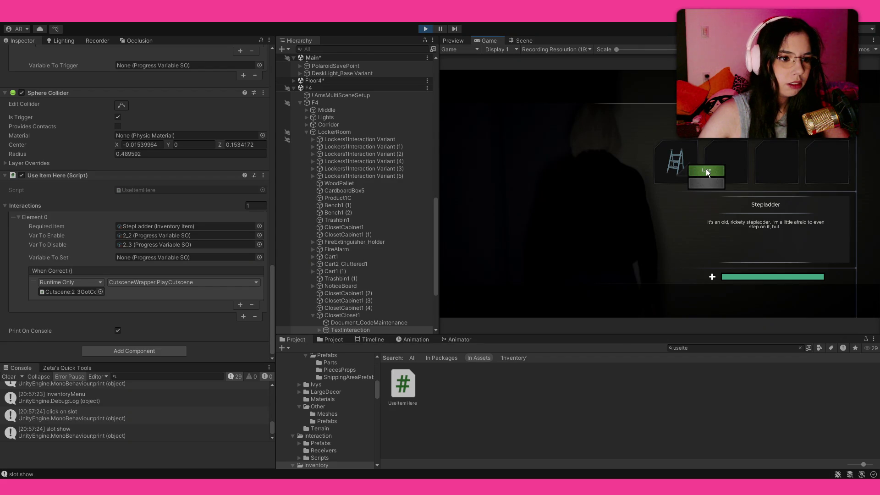
left_click(702, 164)
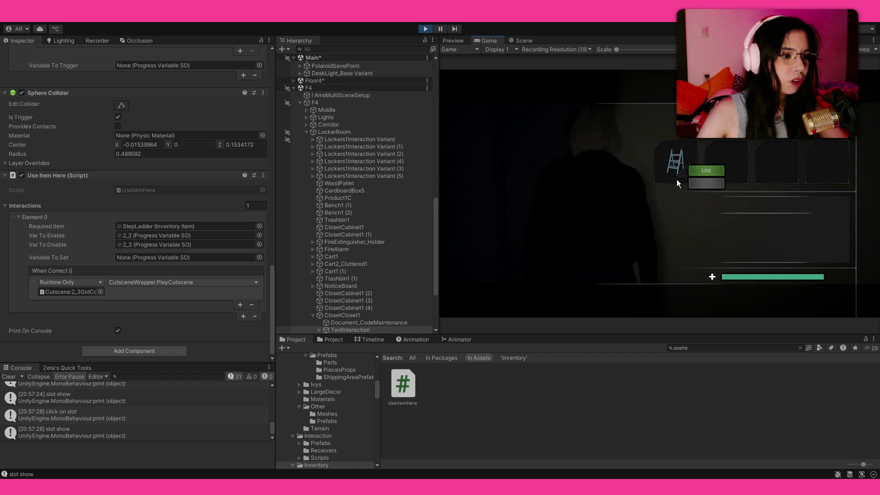
- Dismiss the stepladder's use prompt and press Escape to bring up the PAUSED menu
mouse_move(692, 175)
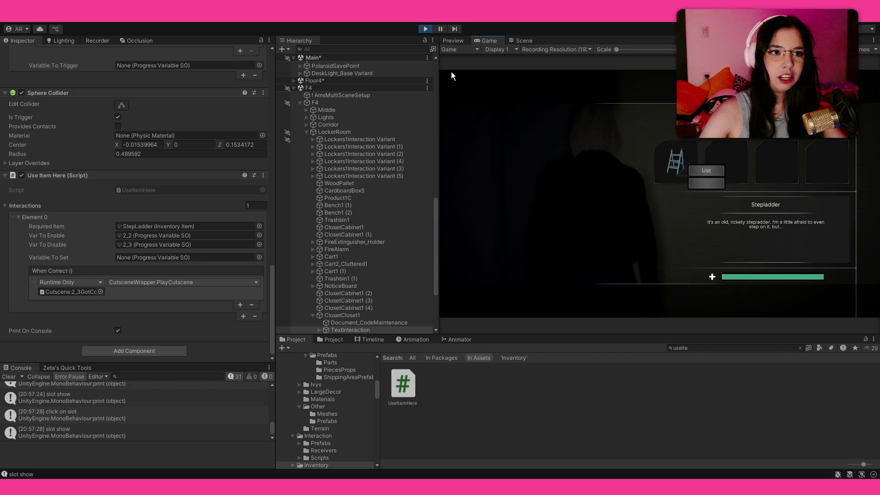
left_click(586, 143)
key("Escape")
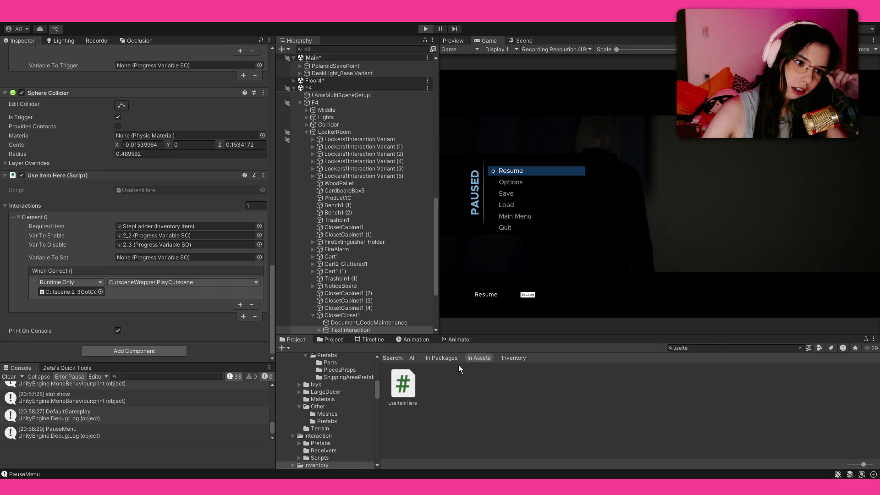
- Stop Play mode, expand UIManager in the Hierarchy, and open InventoryCanvas2 in Prefab Mode
key("ctrl+1")
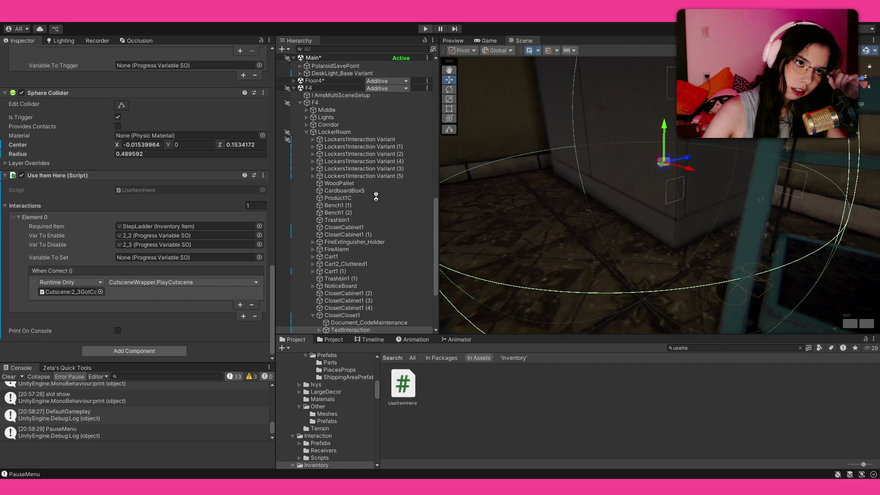
scroll(372, 152, "up", 10)
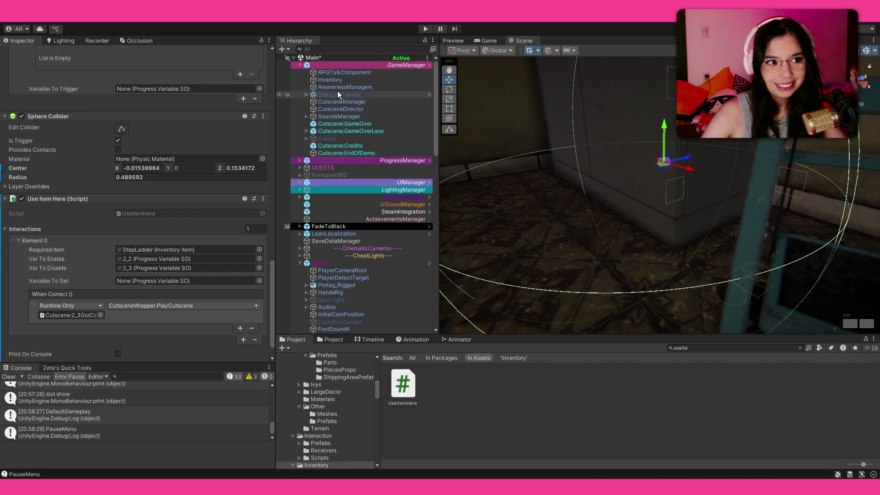
left_click(343, 81)
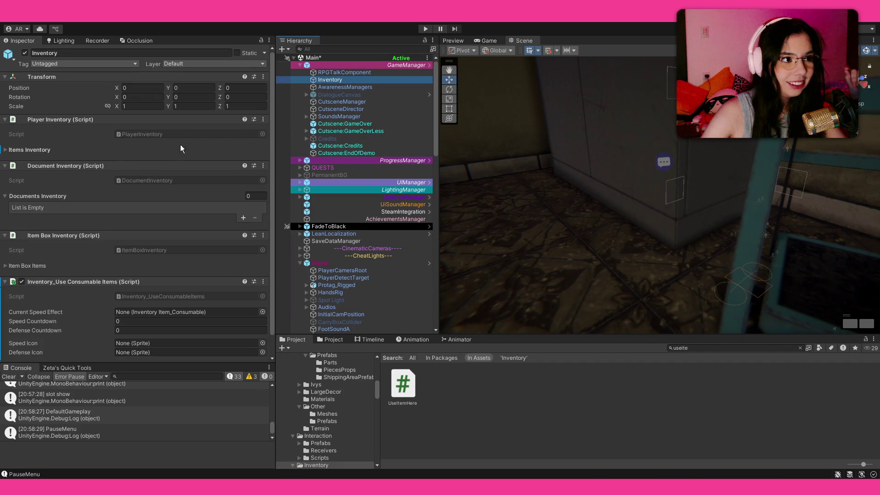
left_click(299, 66)
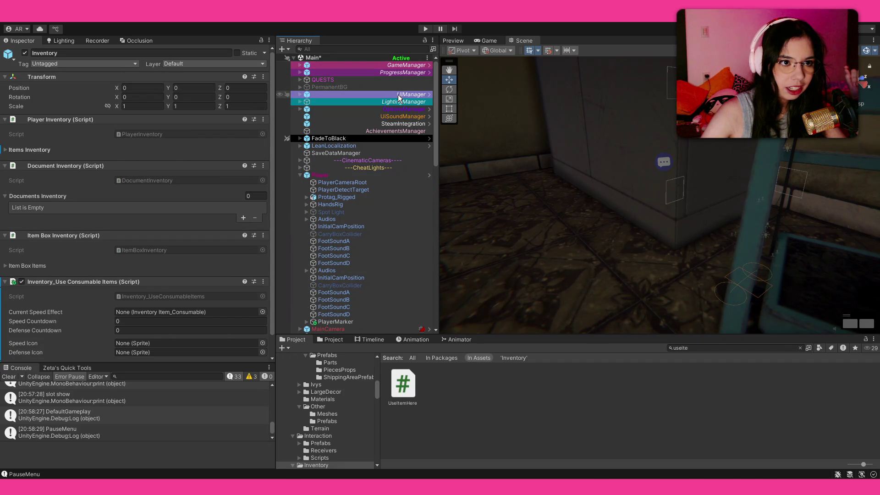
left_click(295, 96)
left_click(299, 94)
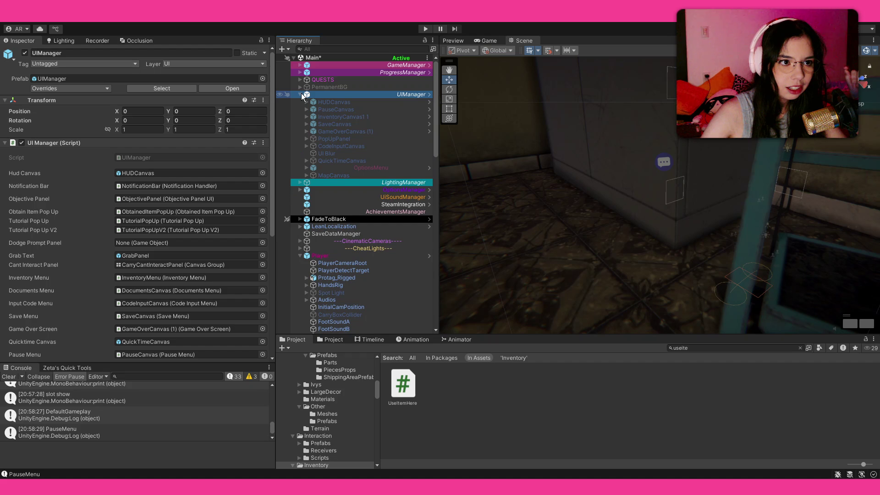
left_click(342, 118)
left_click(429, 117)
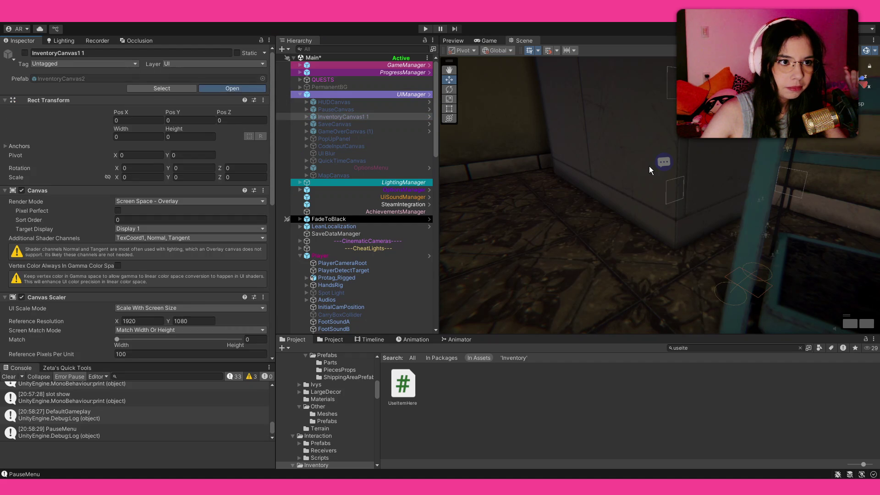
- Expand InventoryMenu > Panel > Inventory > UsagePanel and select the first UseButton
left_click(490, 41)
left_click(522, 41)
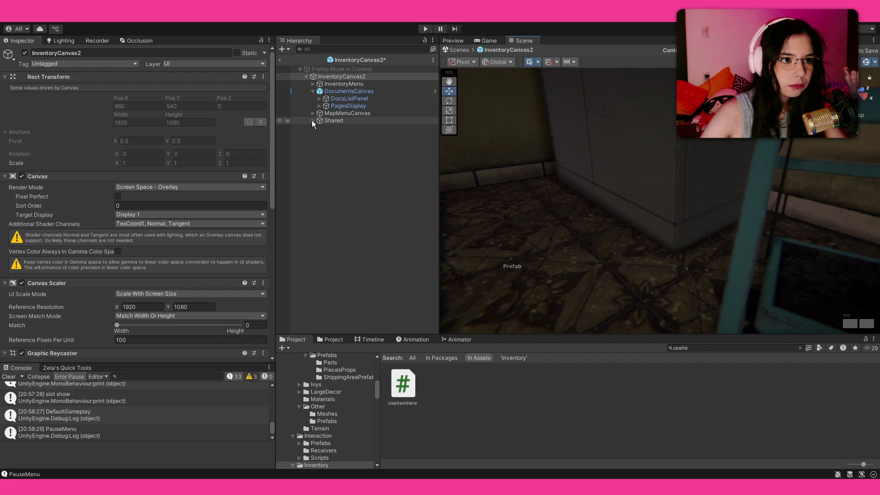
left_click(312, 84)
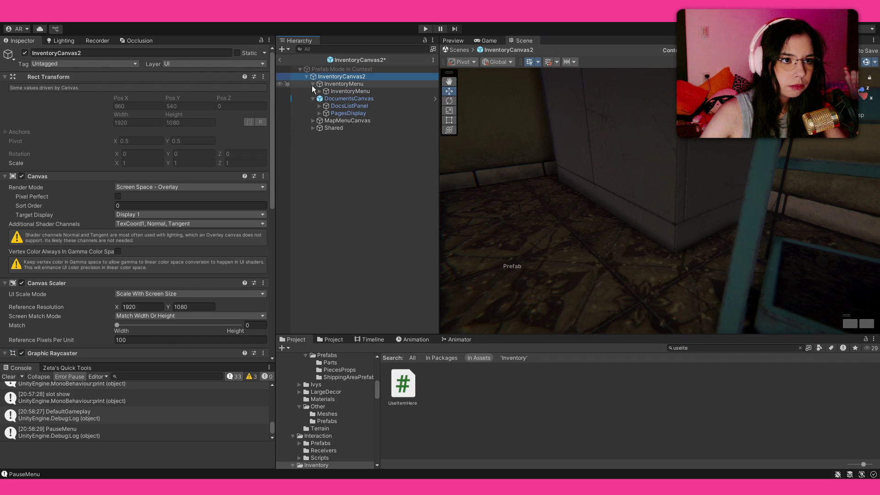
left_click(317, 90)
left_click(325, 99)
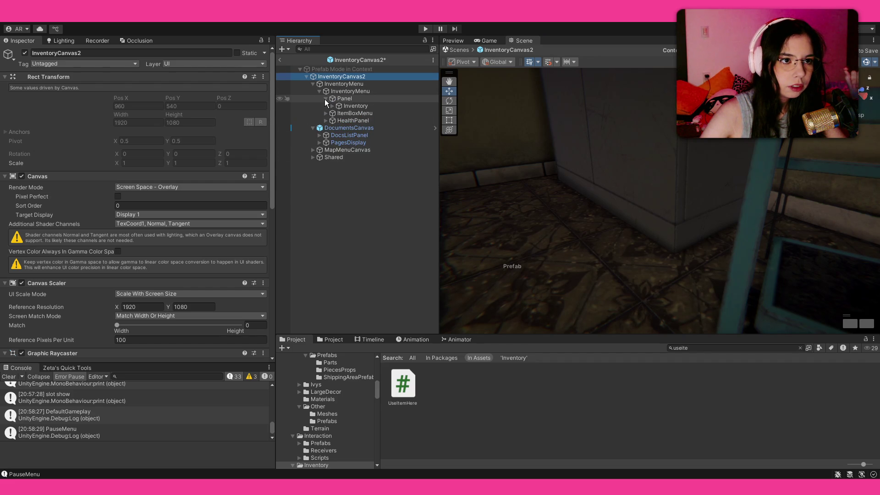
left_click(331, 106)
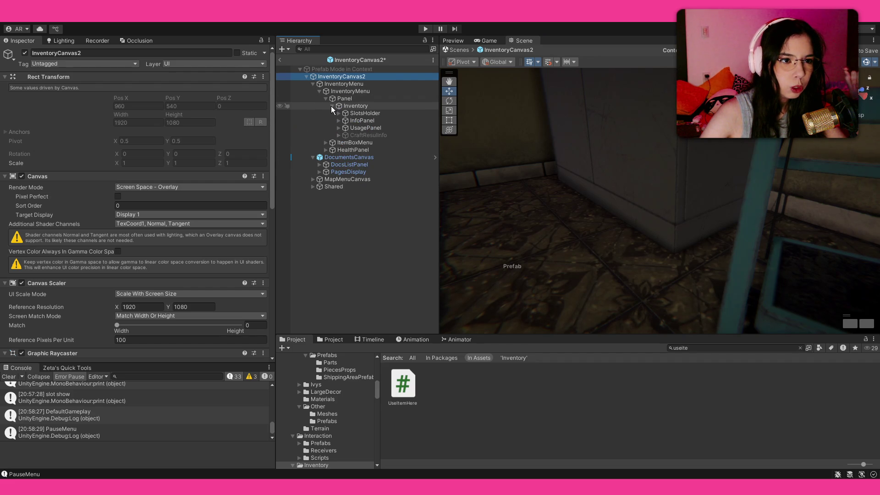
left_click(338, 127)
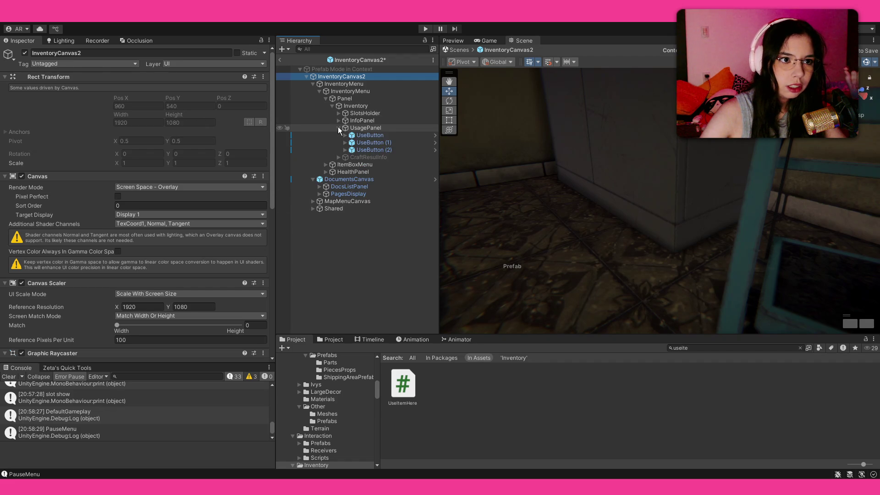
left_click(373, 136)
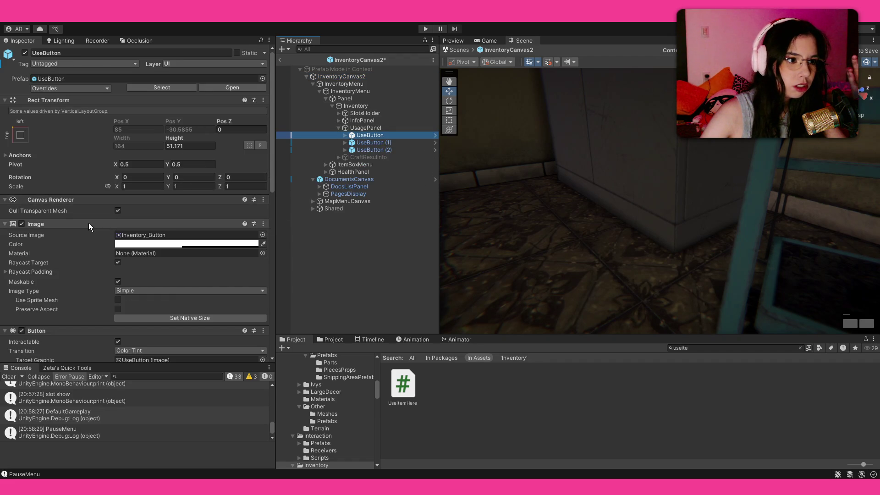
- Scroll to UseButton's On Click list, compare it with UseButton (1)'s events, then reselect UseButton
scroll(89, 222, "down", 5)
scroll(89, 222, "down", 5)
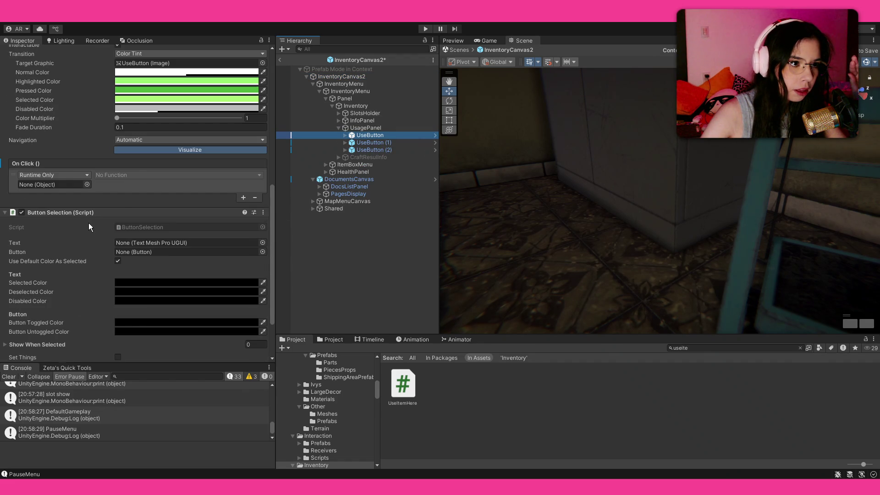
scroll(89, 226, "down", 3)
scroll(89, 223, "up", 3)
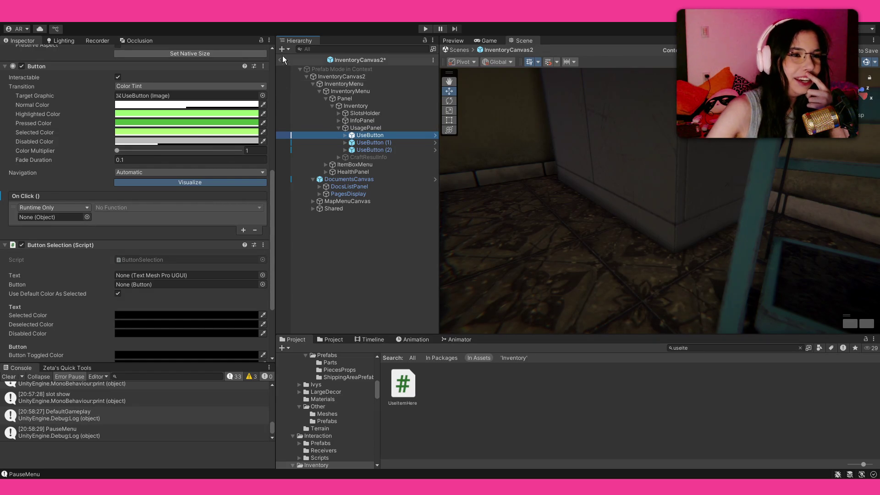
scroll(125, 213, "up", 5)
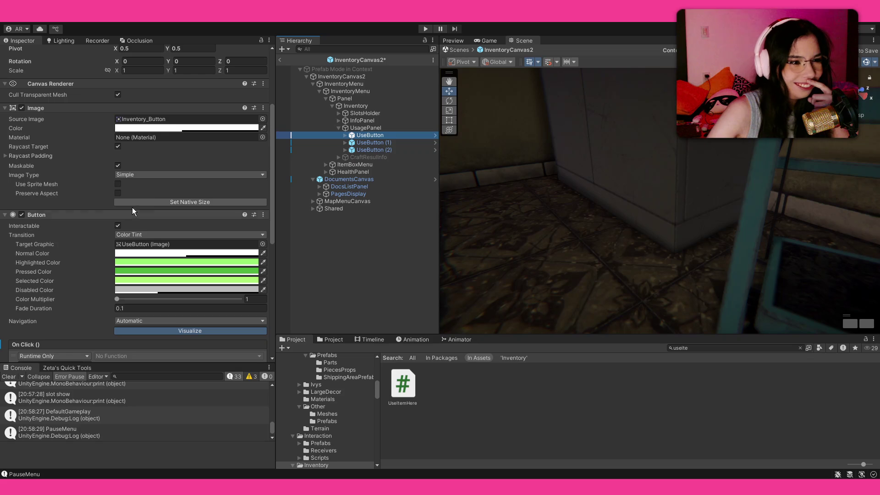
left_click(392, 143)
scroll(76, 221, "down", 6)
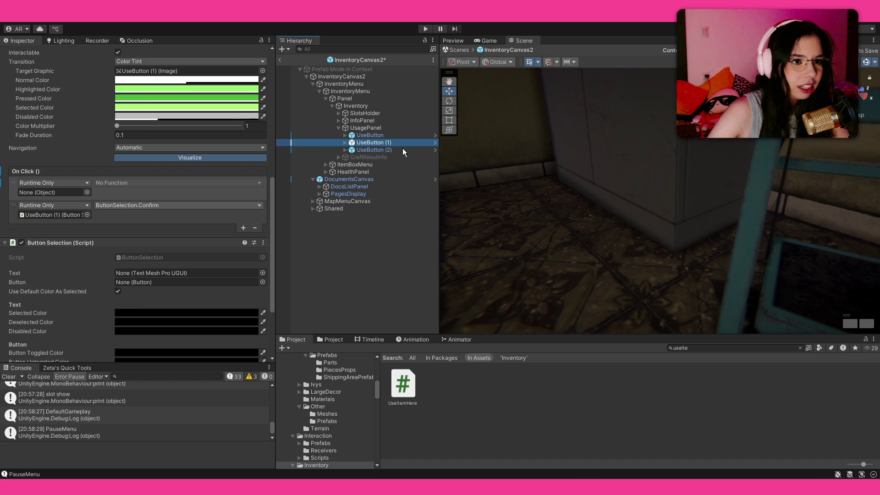
left_click(401, 134)
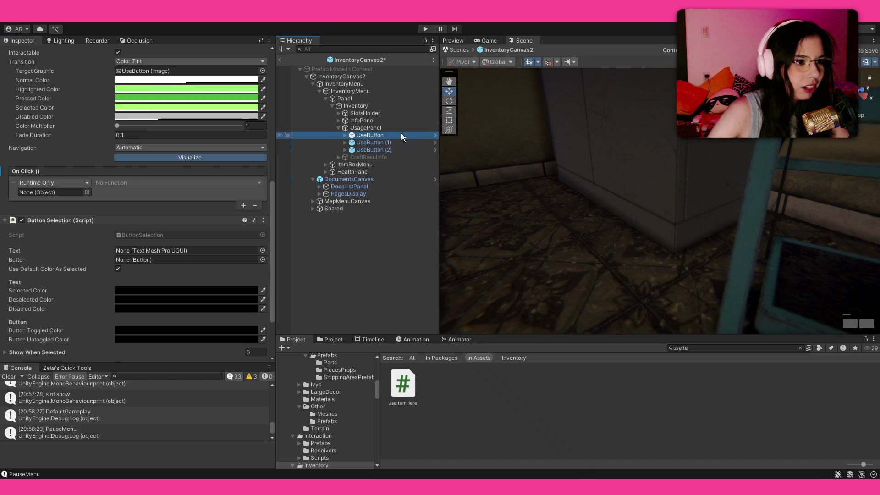
- Add a ButtonSelection.Confirm On Click entry to UseButton, then compare it against UseButton (2)
left_click(41, 171)
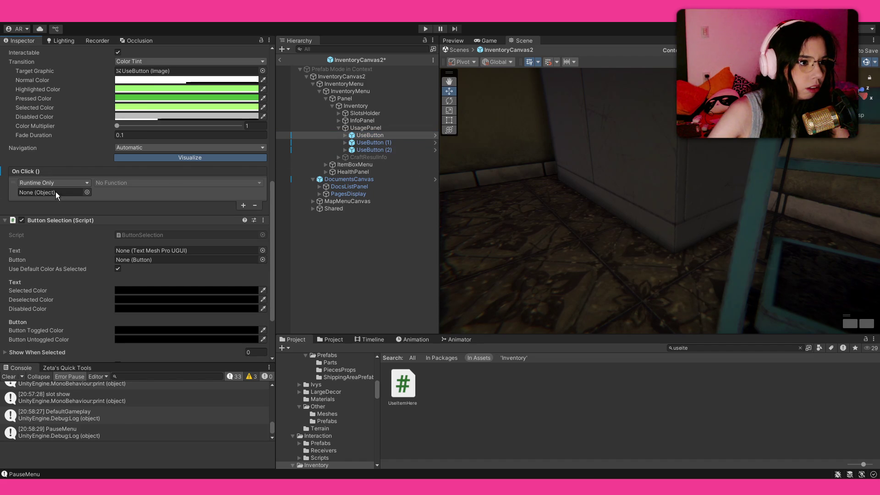
key("ctrl+z")
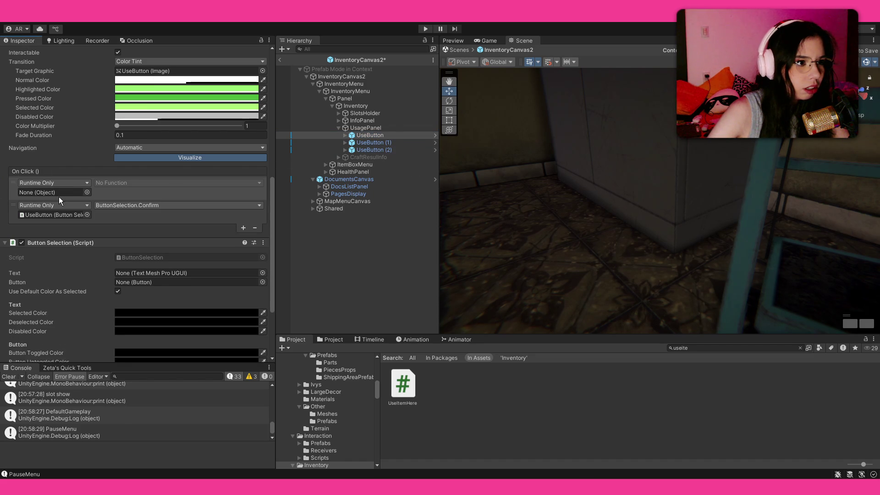
left_click(405, 142)
left_click(405, 149)
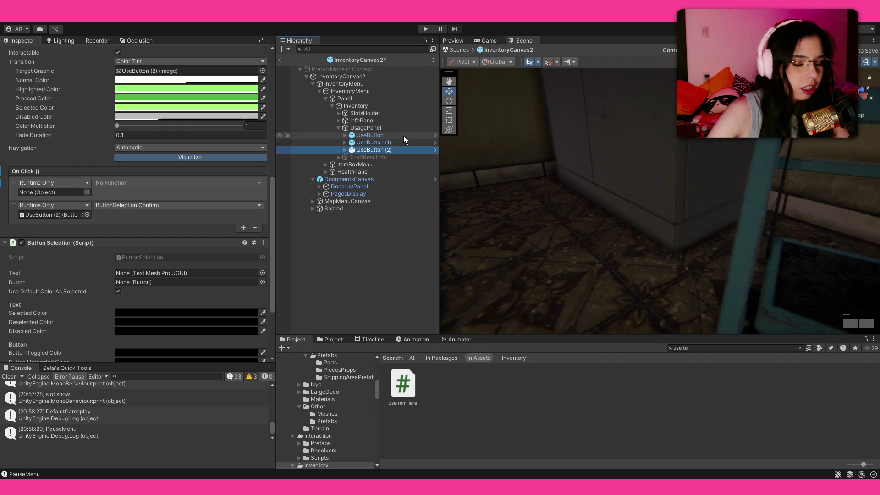
left_click(403, 135)
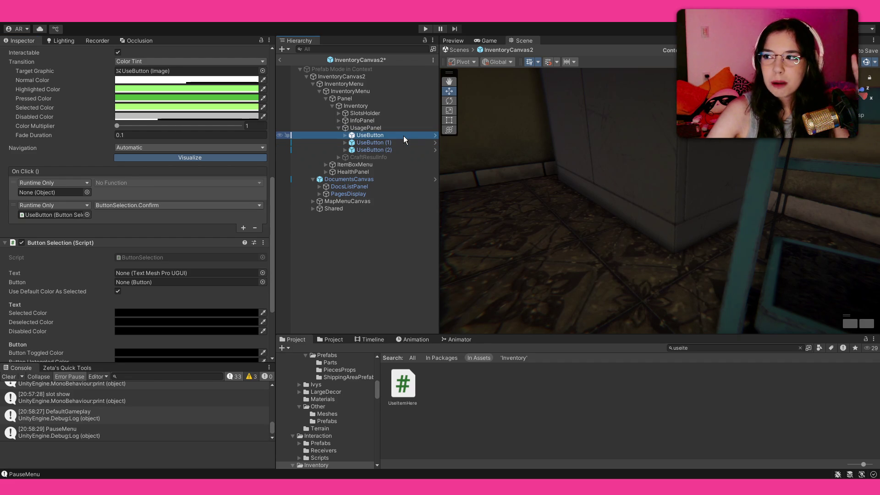
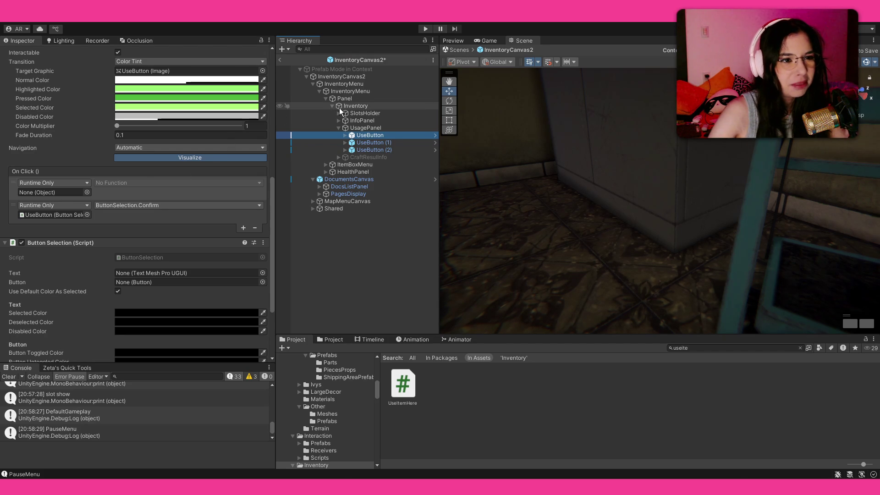
- Select InventoryCanvas2, then its InventoryMenu child, and open InventoryMenu.cs in Visual Studio
left_click(340, 77)
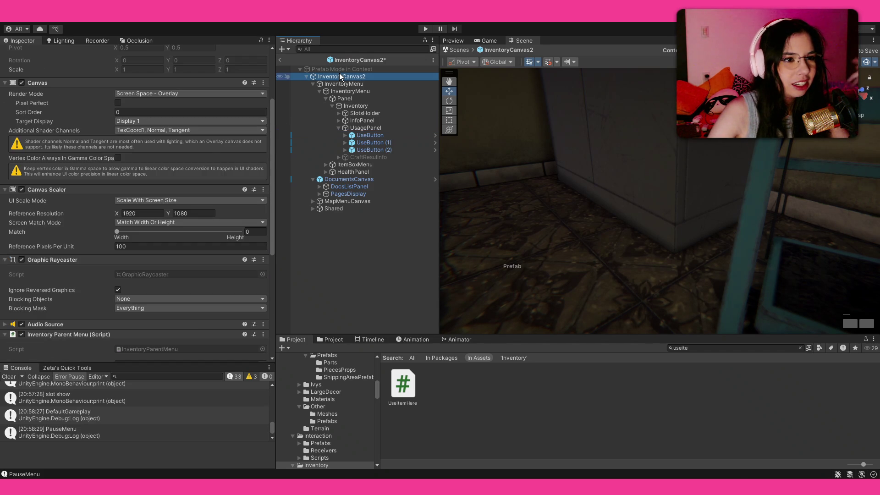
scroll(185, 147, "down", 5)
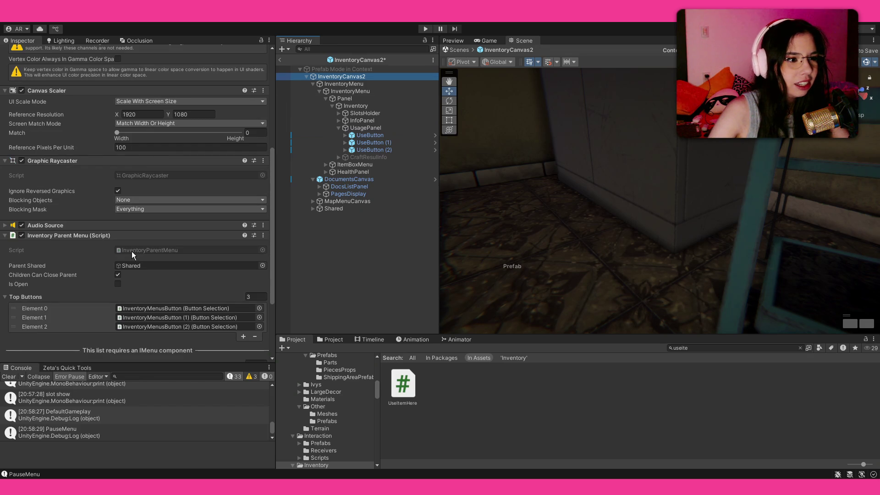
scroll(134, 253, "down", 3)
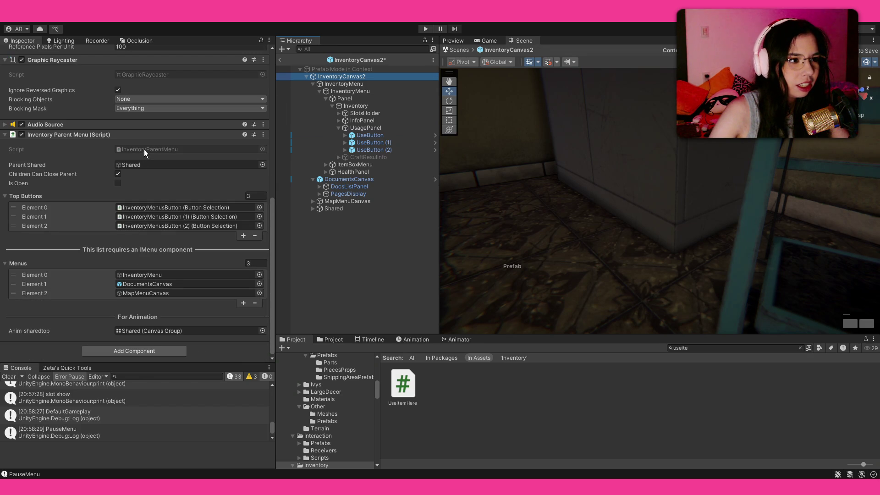
left_click(343, 84)
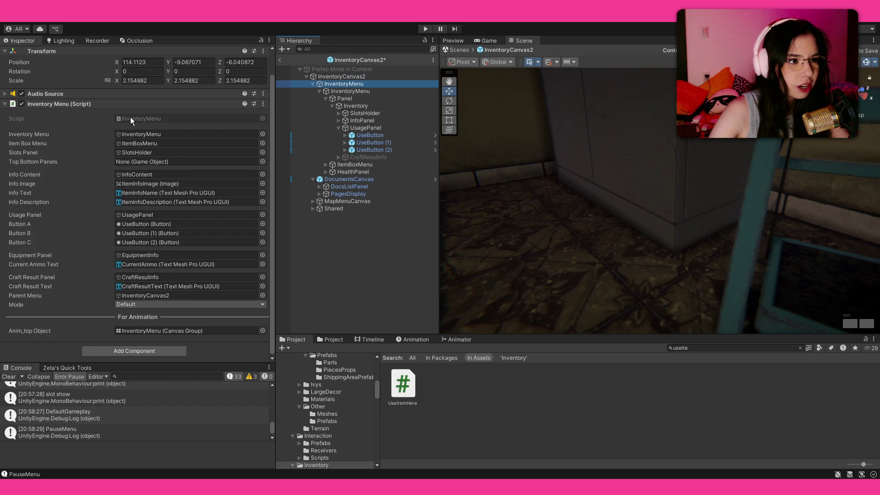
left_click(133, 119)
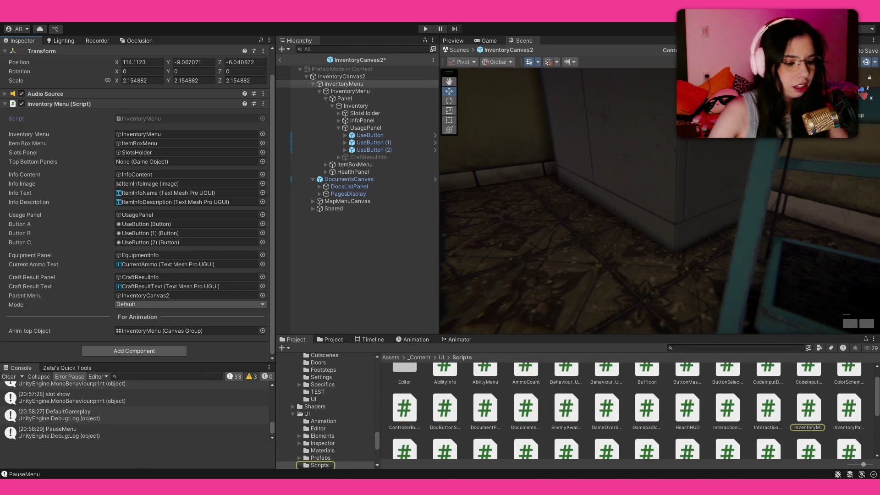
scroll(265, 185, "down", 10)
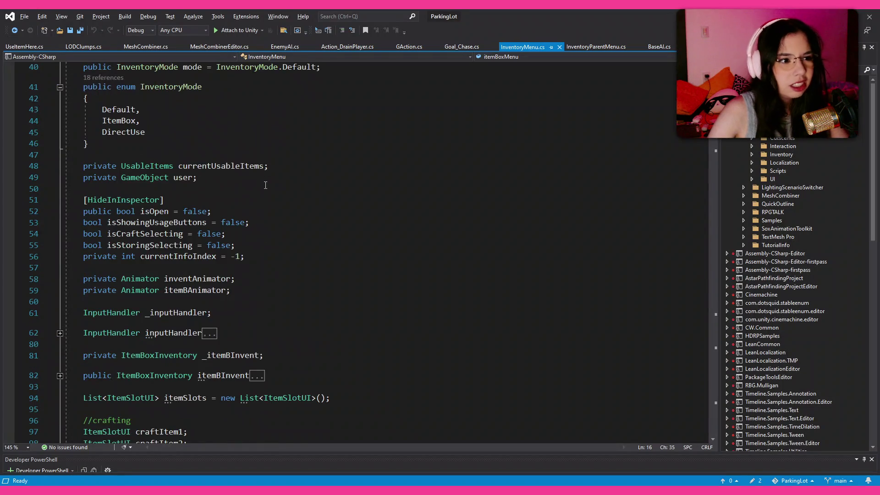
scroll(266, 185, "down", 15)
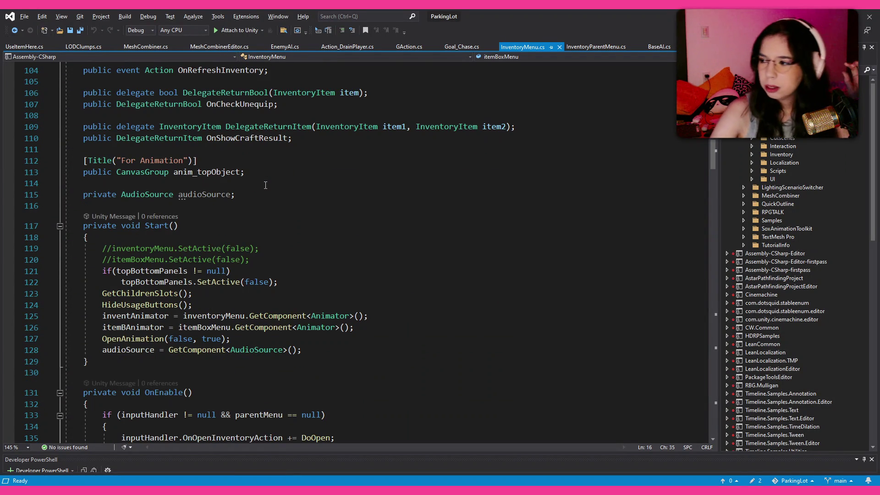
scroll(265, 185, "down", 3)
scroll(265, 184, "down", 20)
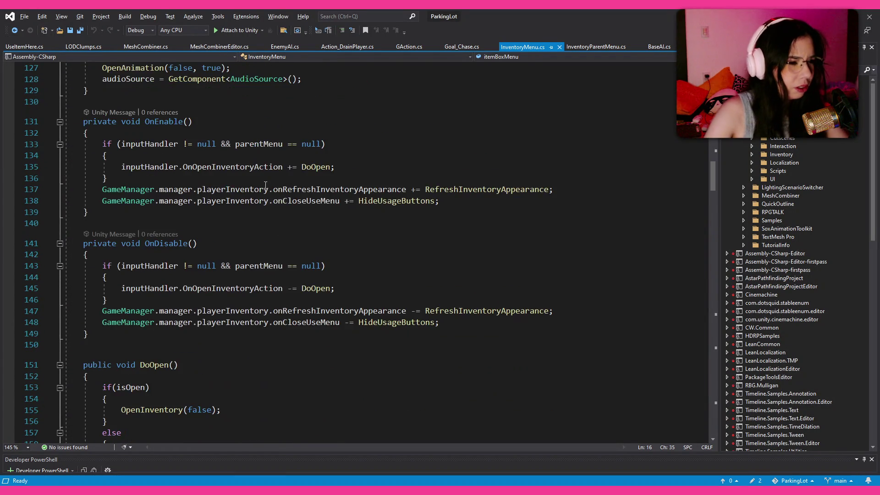
scroll(251, 178, "down", 3)
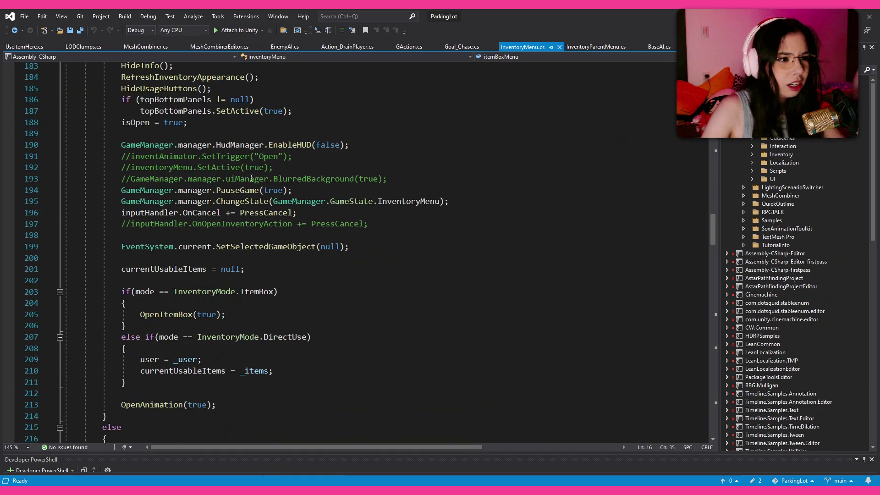
scroll(253, 180, "up", 6)
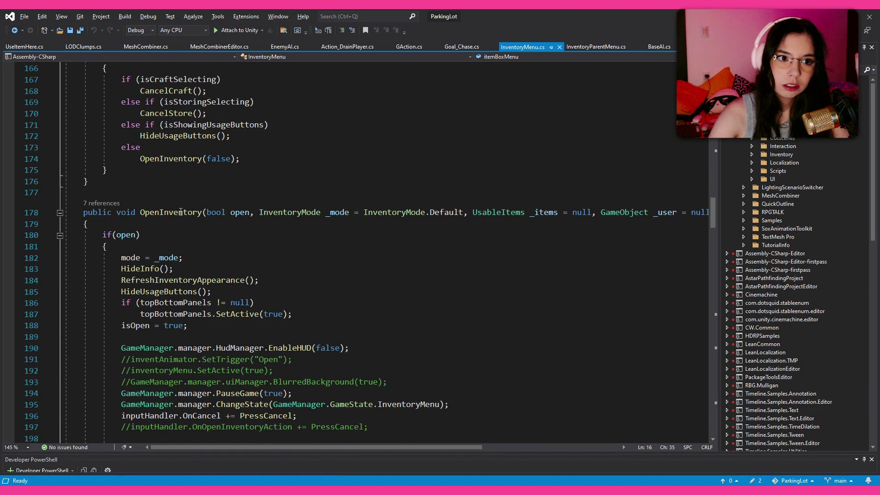
scroll(181, 212, "down", 9)
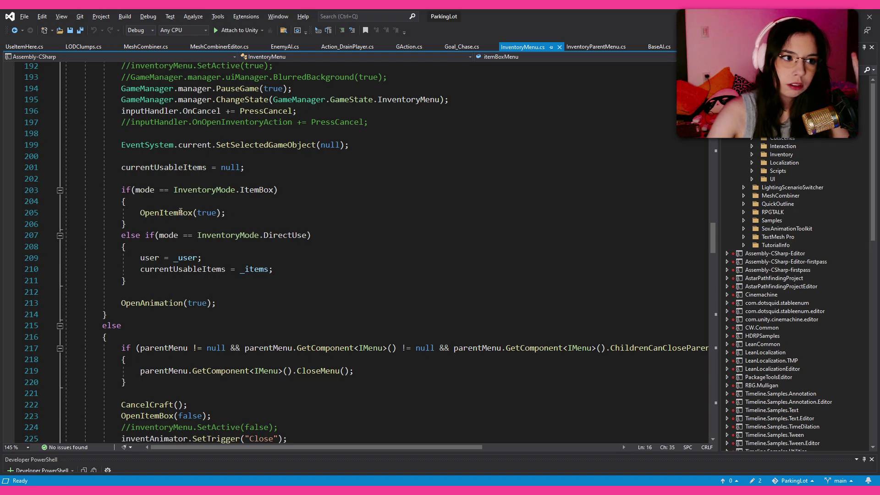
scroll(181, 212, "down", 20)
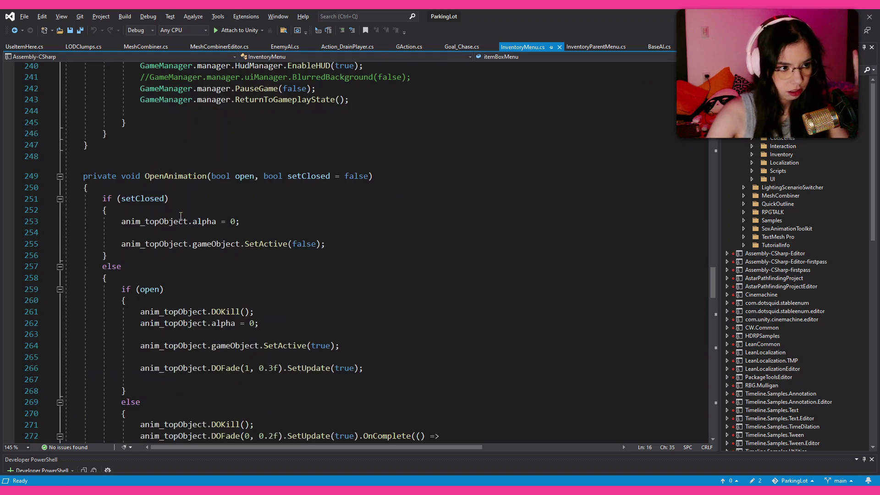
scroll(180, 215, "down", 6)
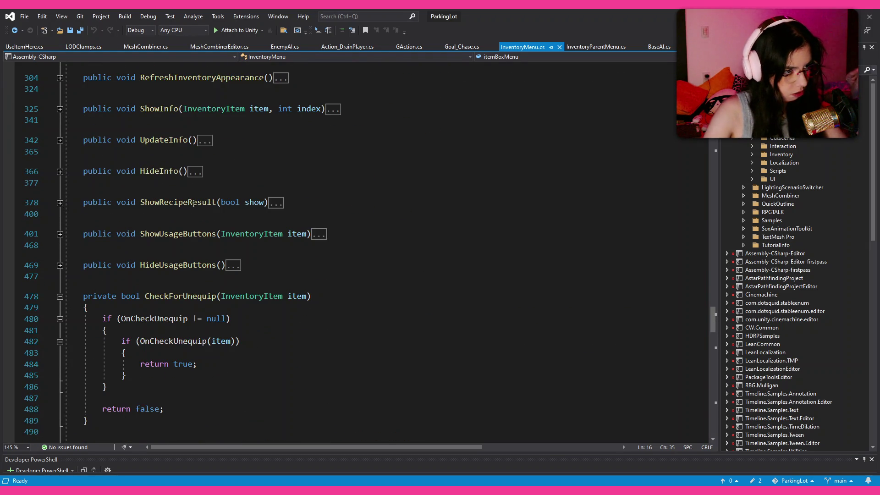
scroll(239, 233, "up", 1)
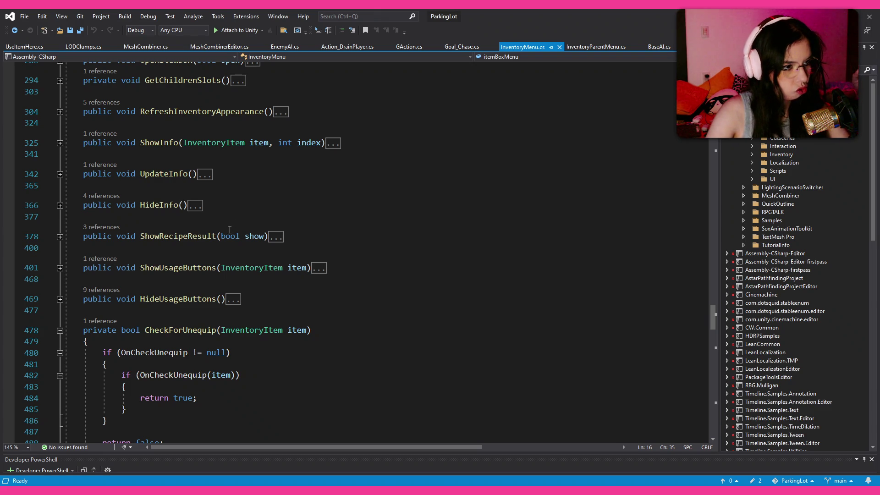
scroll(229, 229, "down", 2)
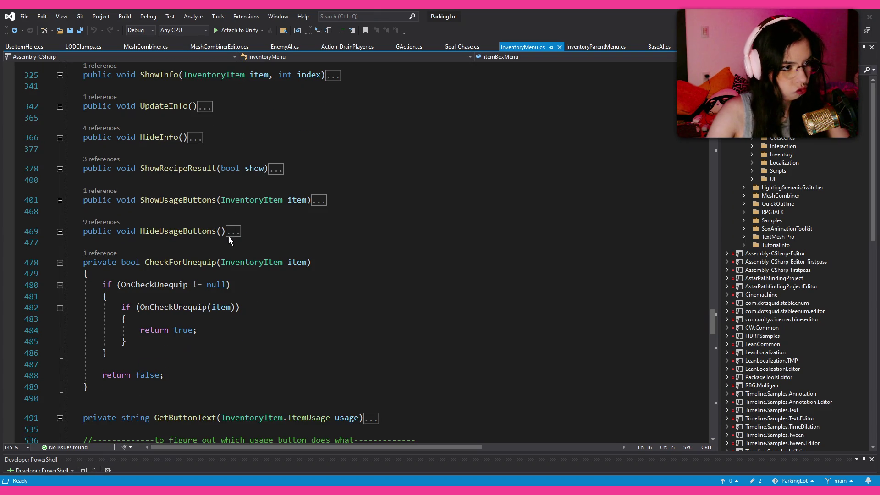
scroll(229, 237, "down", 4)
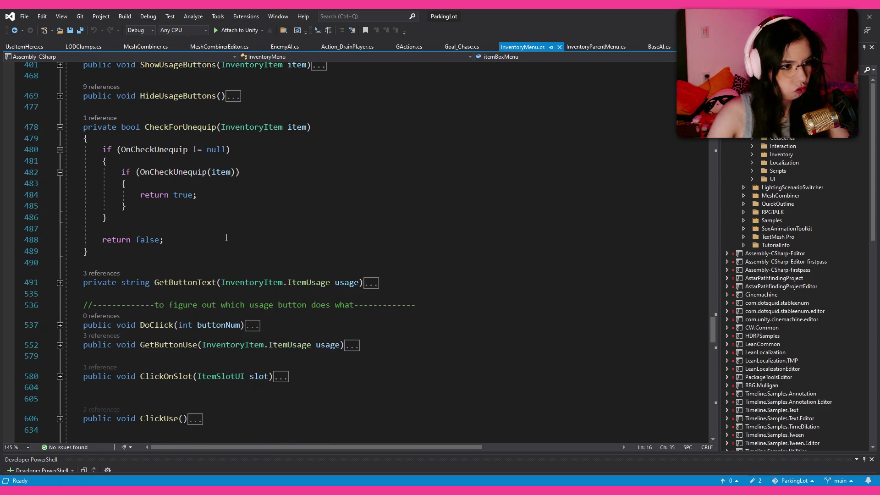
scroll(226, 237, "down", 2)
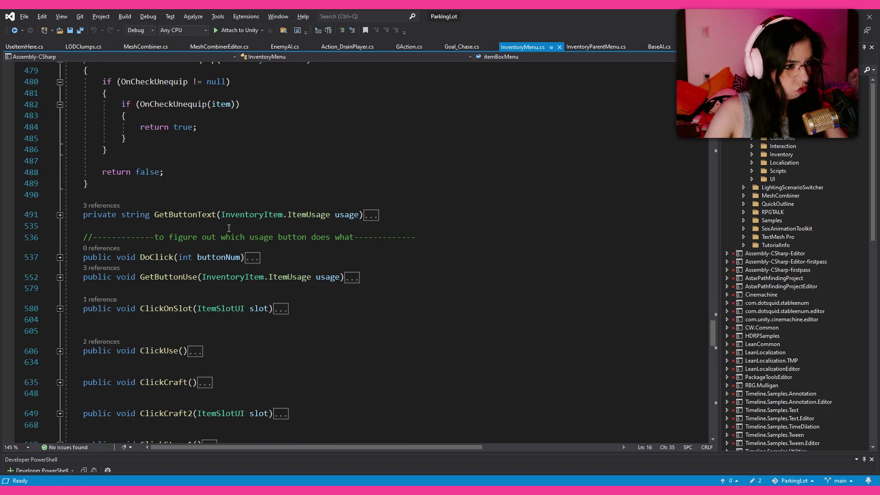
left_click(60, 257)
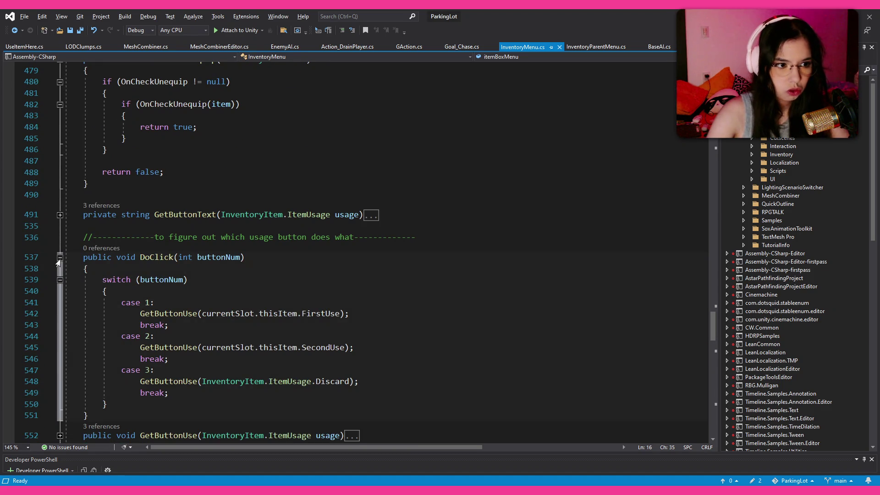
left_click(59, 258)
left_click(60, 257)
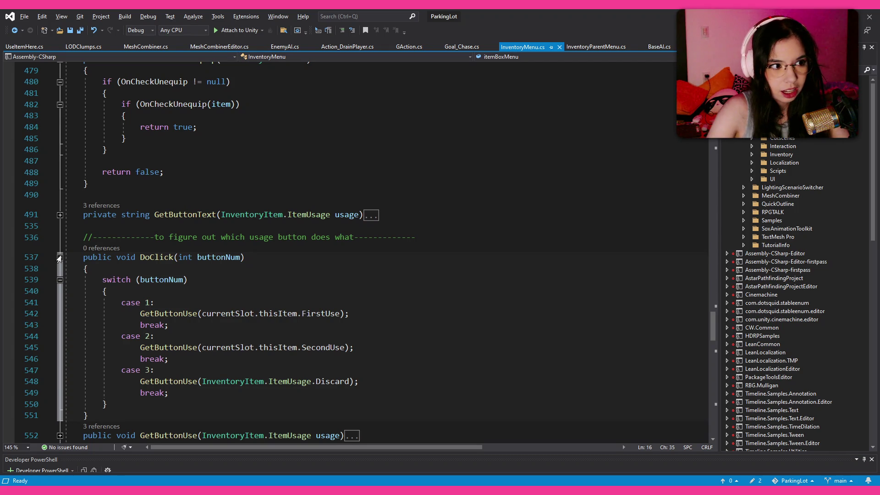
left_click(60, 256)
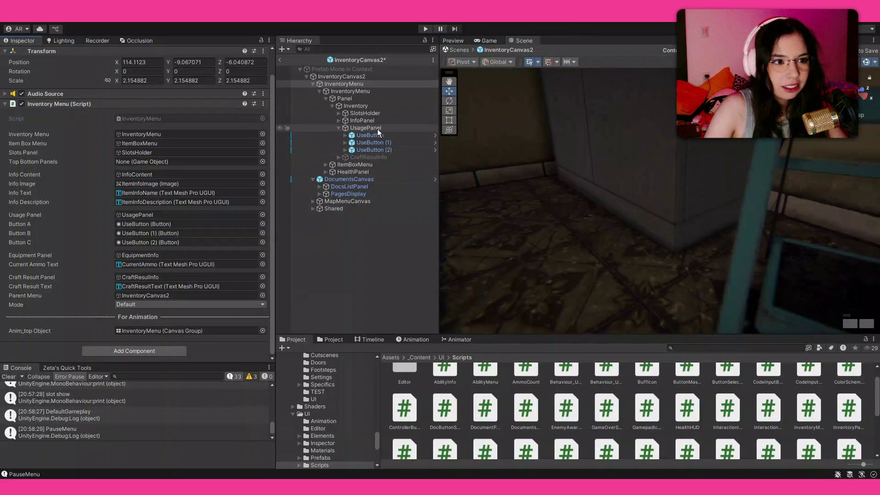
- Select the three UseButtons under UsagePanel and set InventoryMenu as their On Click target
left_click(377, 128)
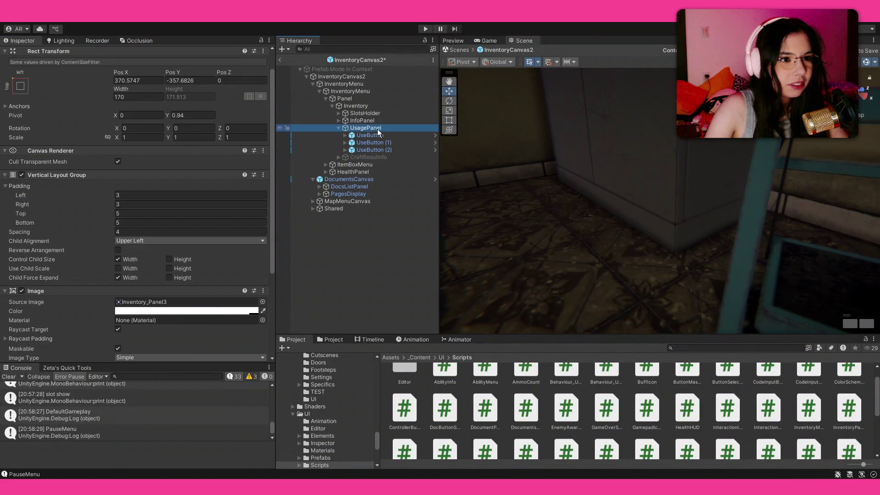
left_click(373, 135)
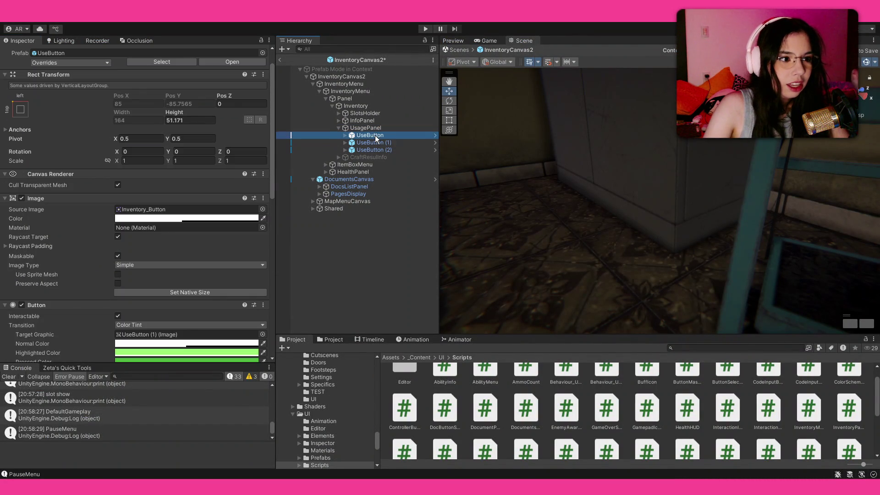
scroll(144, 251, "down", 8)
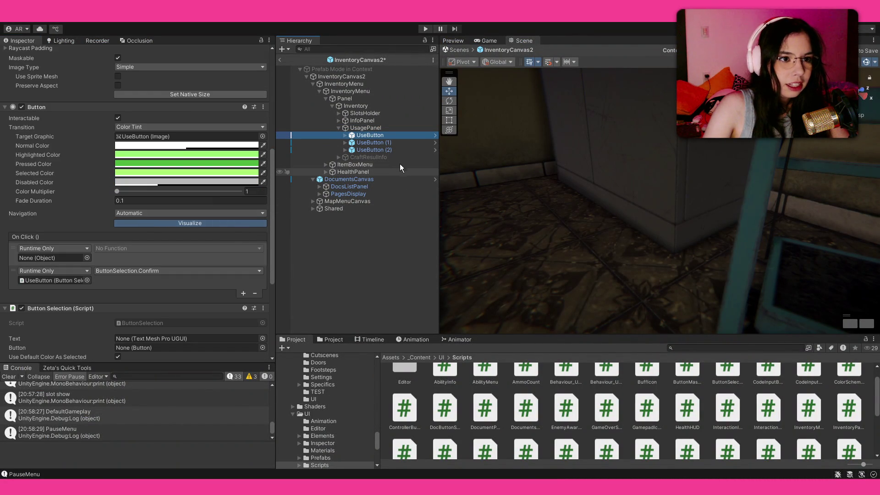
left_click(395, 150, "shift")
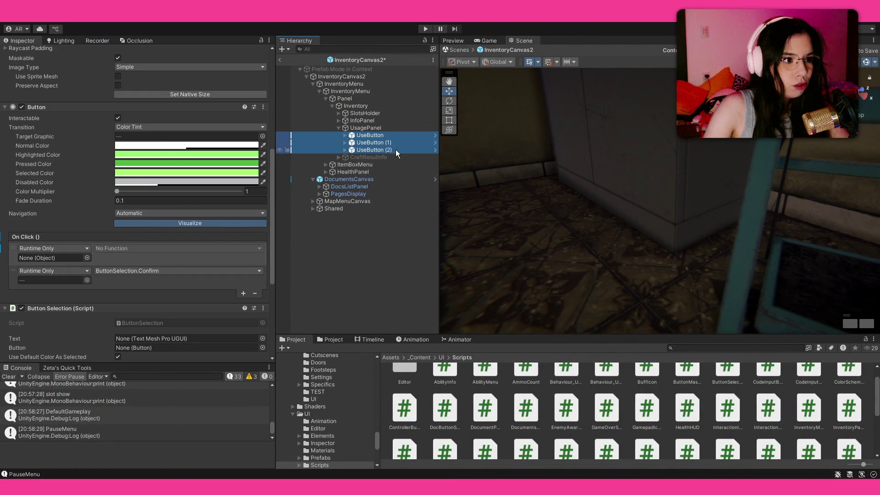
mouse_move(358, 93)
left_mouse_down()
mouse_move(44, 239)
mouse_move(43, 256)
left_mouse_up()
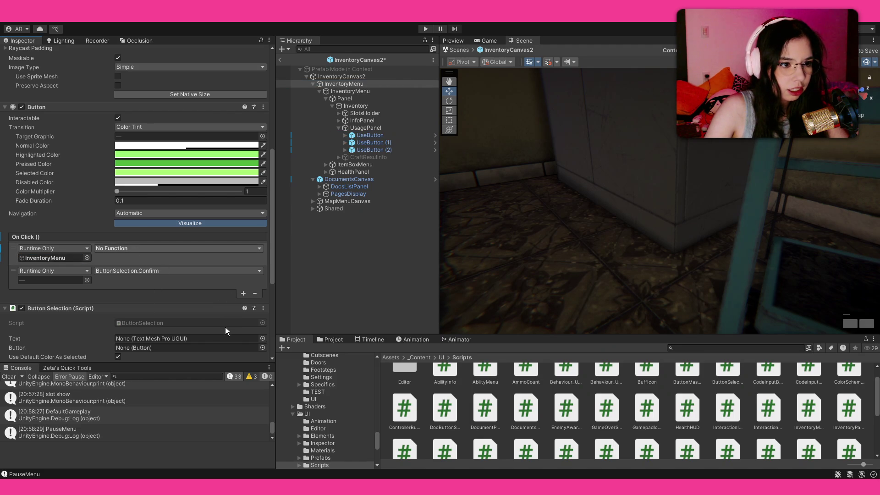
- Check UseButton (2)'s On Click call to InventoryMenu.DoClick with value 3, then enter Play mode
left_click(390, 130)
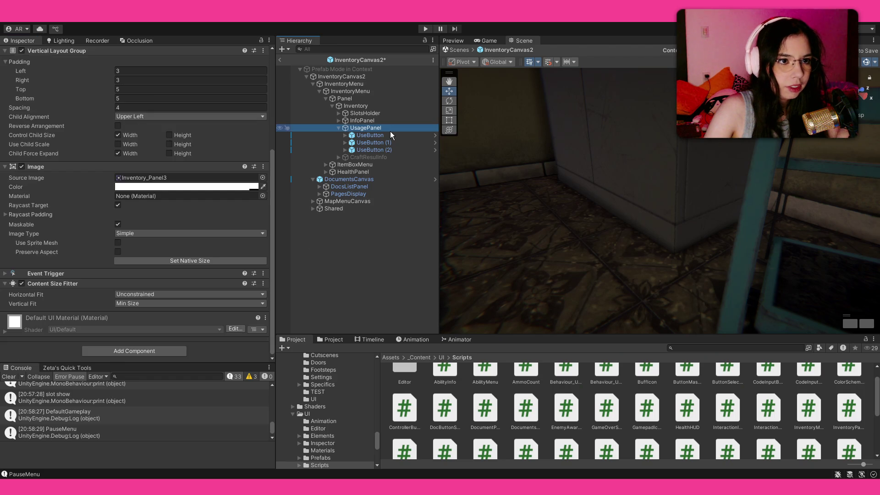
left_click(389, 134)
scroll(183, 263, "down", 5)
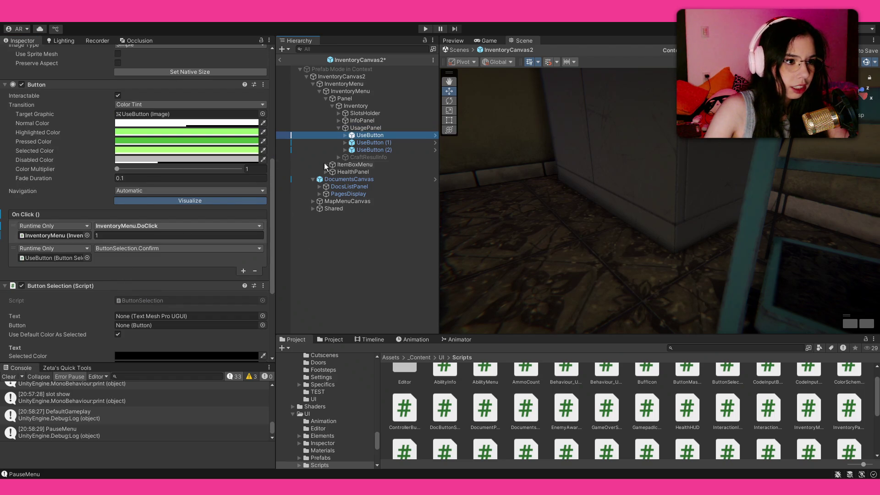
left_click(369, 143)
left_click(370, 150)
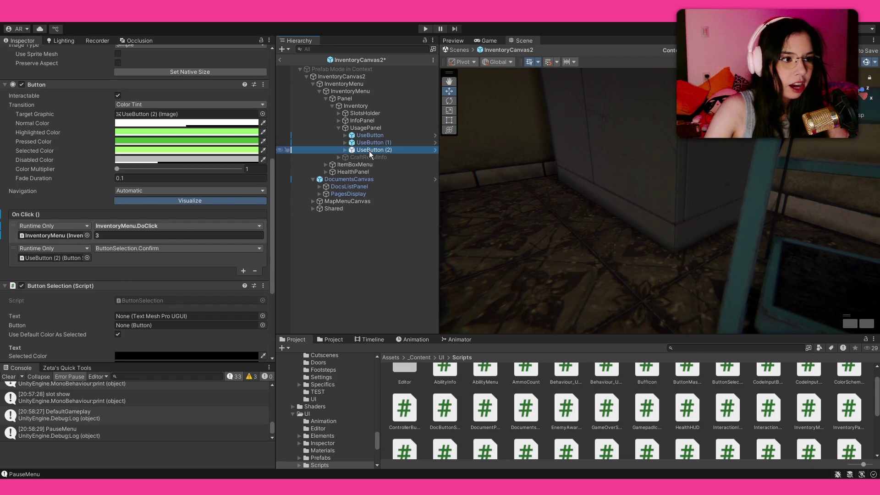
left_click(100, 236)
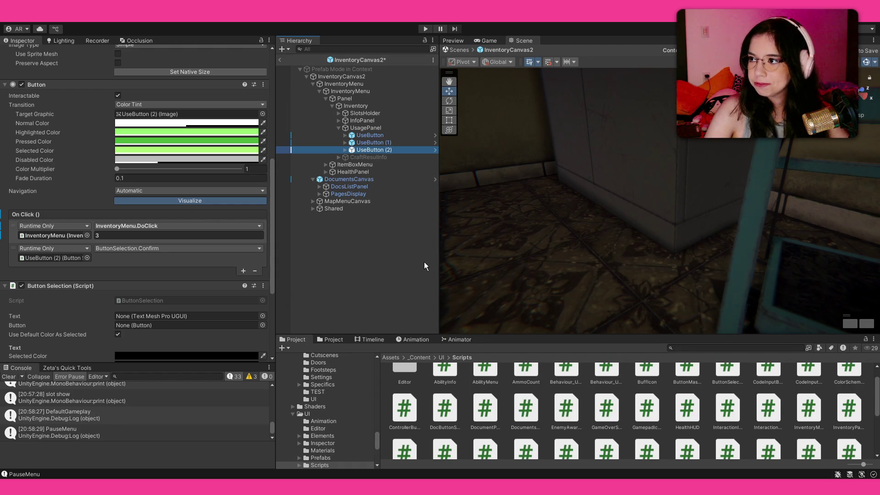
left_click(425, 29)
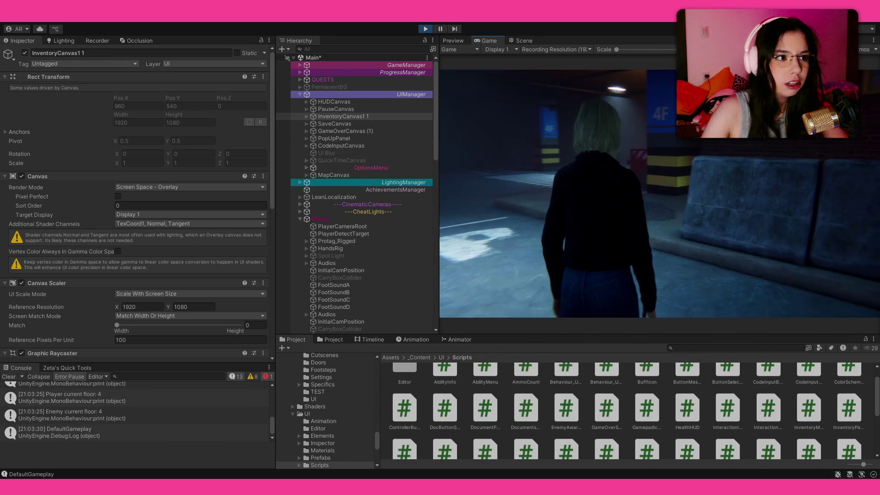
- Pause the game and run Update Progress on ProgressManager to activate the locker-key quest
key("Escape")
left_click(350, 72)
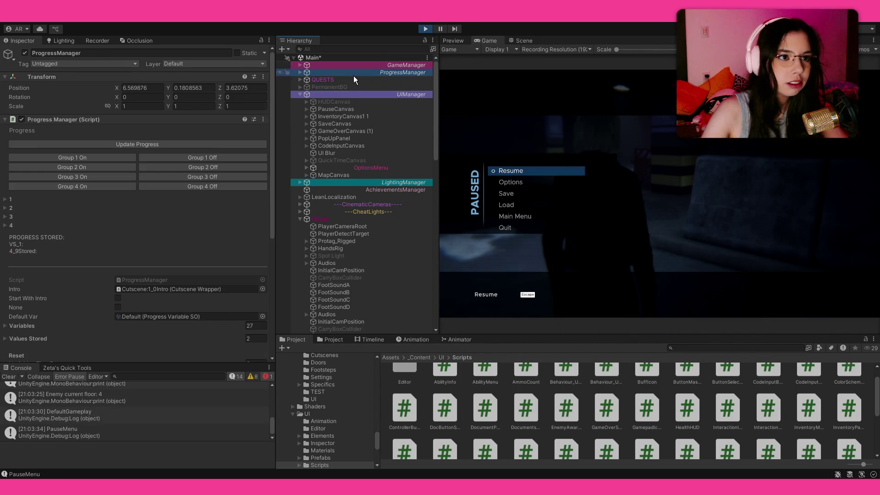
left_click(212, 144)
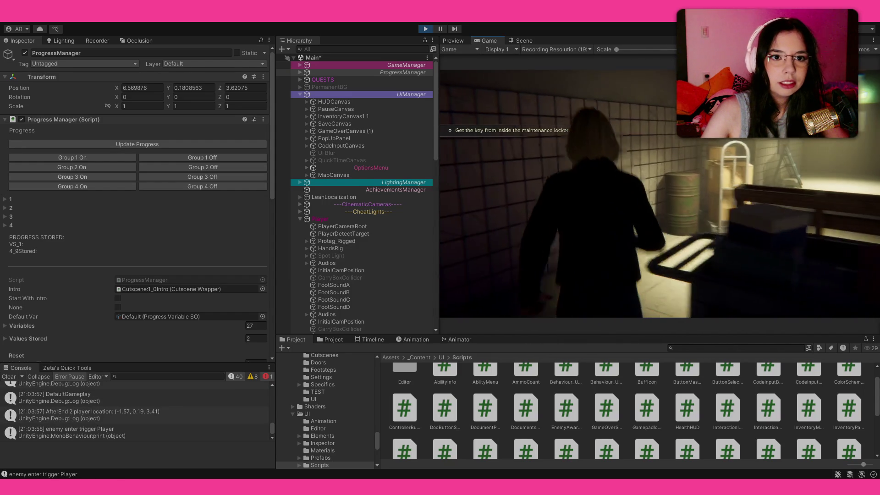
- Interact with the stepladder and choose Yes to pick it up
key("e")
left_click(772, 232)
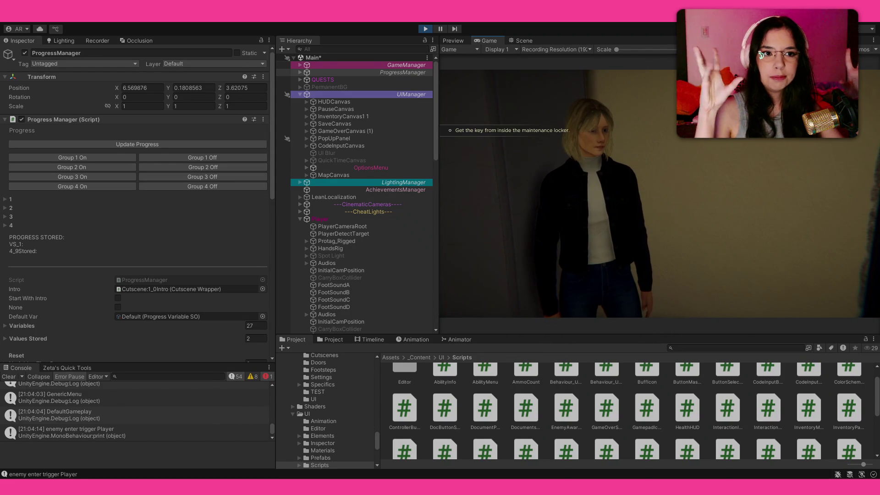
- Use the stepladder from the in-game inventory and close the code note that appears
key("i")
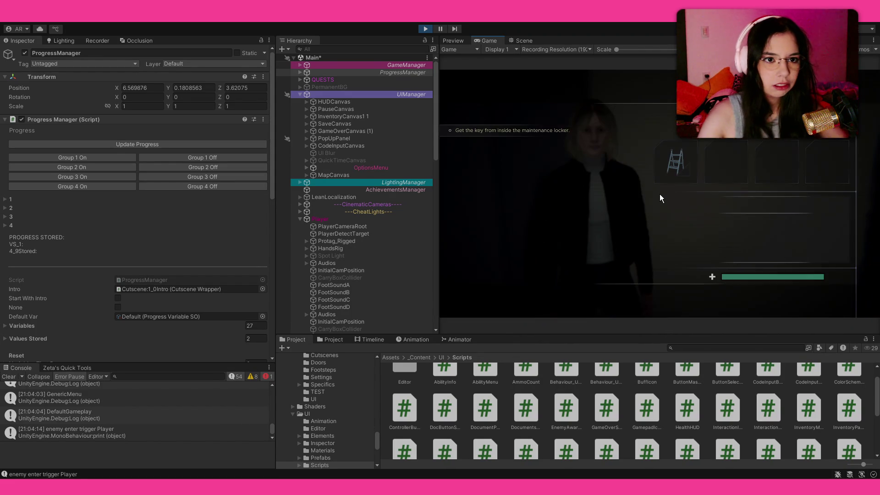
left_click(661, 173)
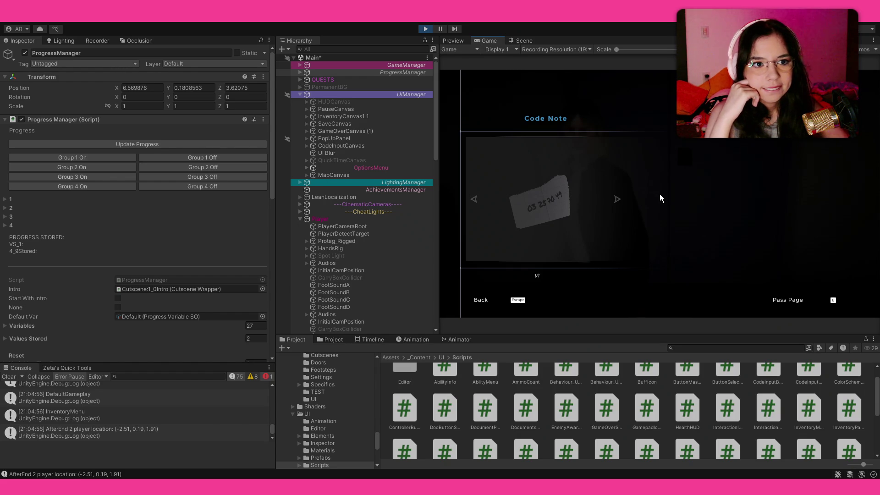
key("Escape")
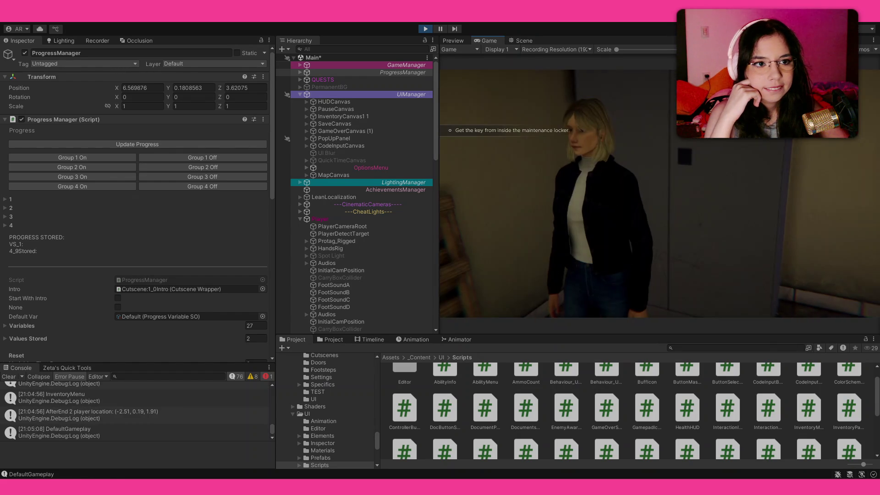
- Walk to the padlocked locker and submit a code of 4s and a 5 on its keypad
key("w")
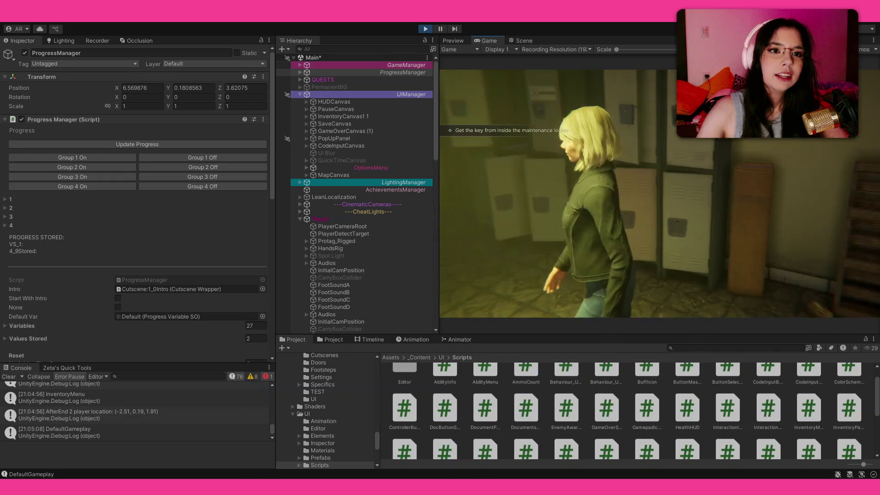
key("e")
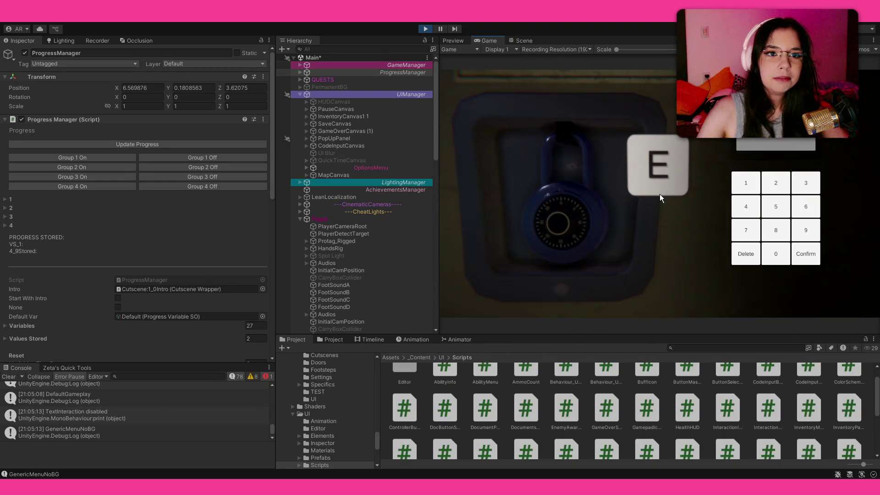
left_click(752, 184)
left_click(749, 205)
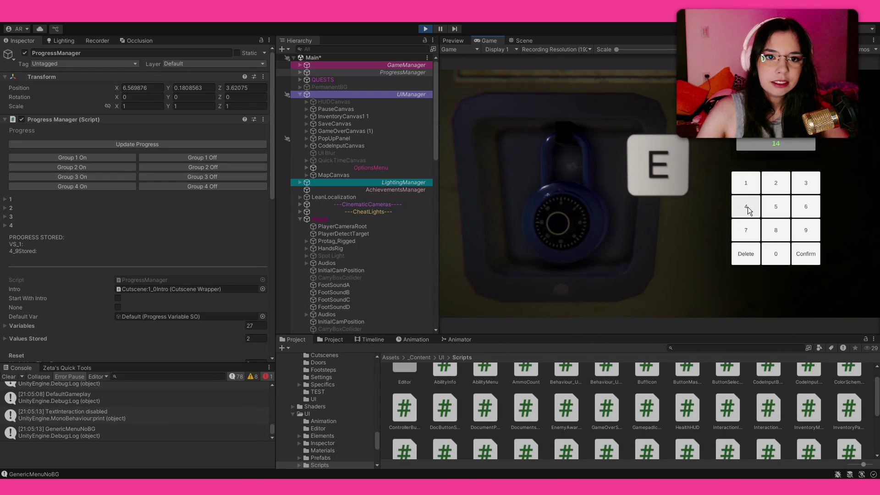
key("Return")
key("Return")
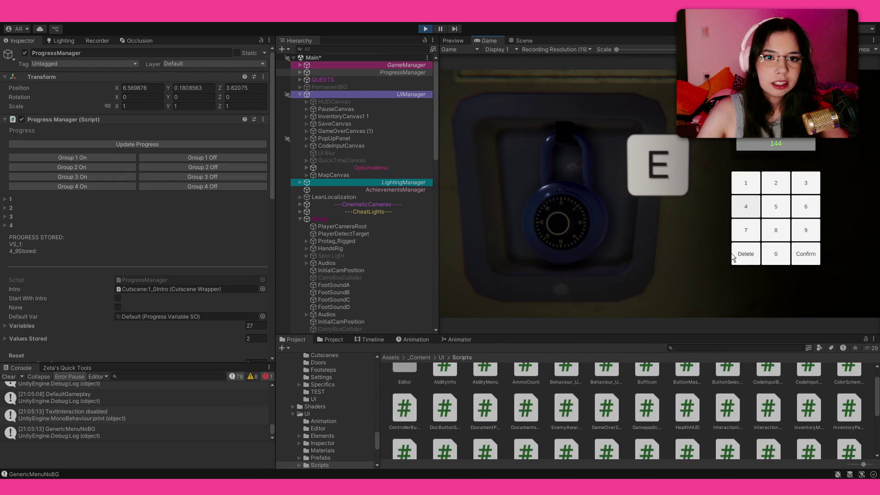
key("Up")
key("Right")
key("Right")
key("Return")
key("Return")
key("Left")
key("Down")
key("Return")
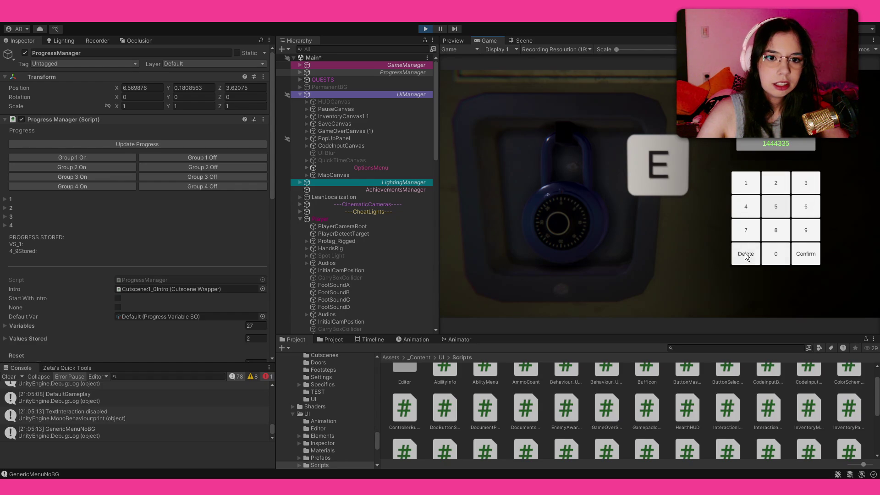
left_click(817, 260)
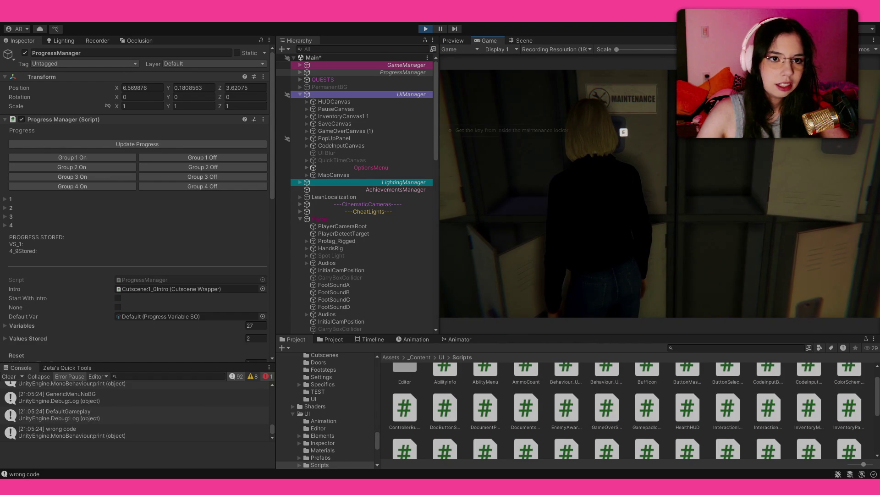
- Reopen the padlock keypad, try digits 5, 2, 1, 6, 6, then clear and close it
key("s")
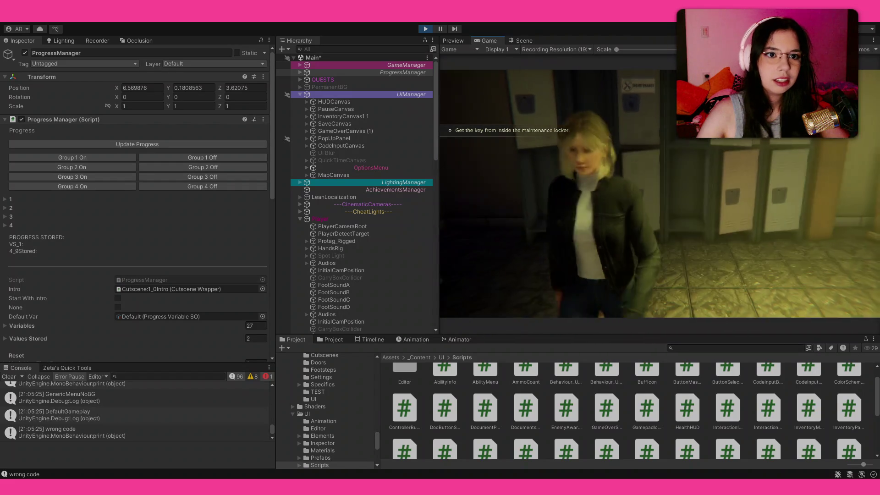
key("e")
key("9")
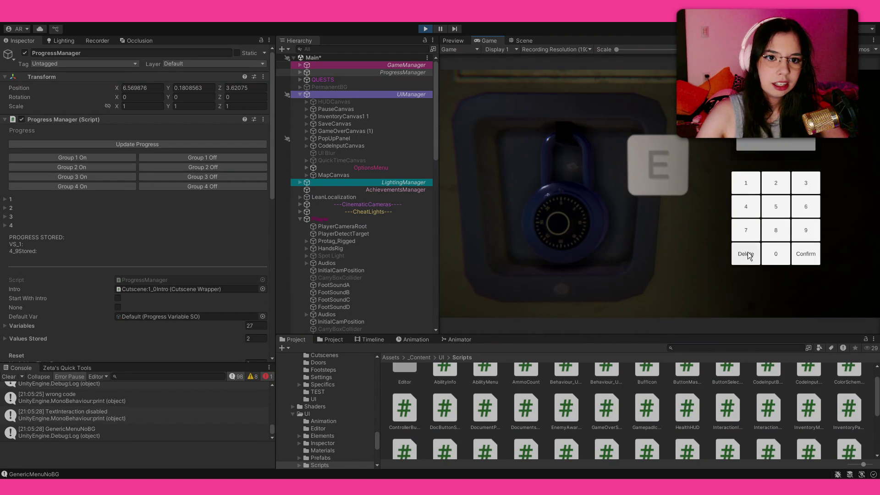
left_click(776, 198)
left_click(776, 185)
left_click(744, 182)
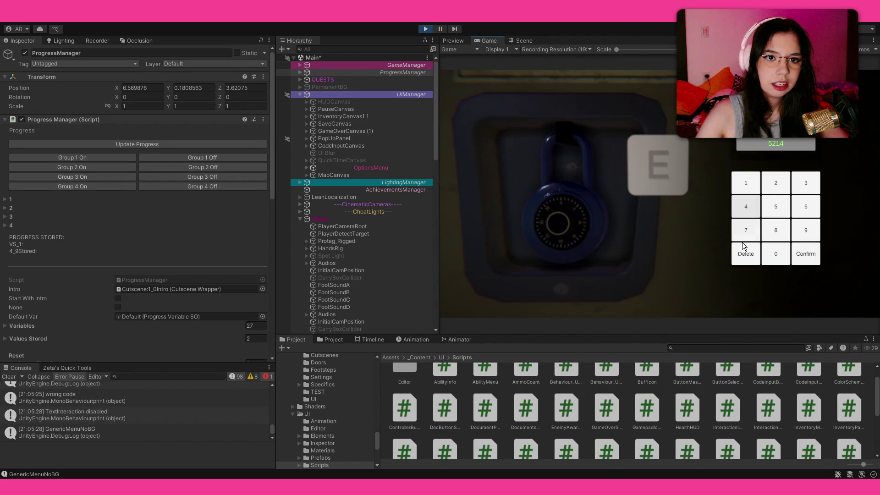
left_click(746, 257)
double_click(805, 206)
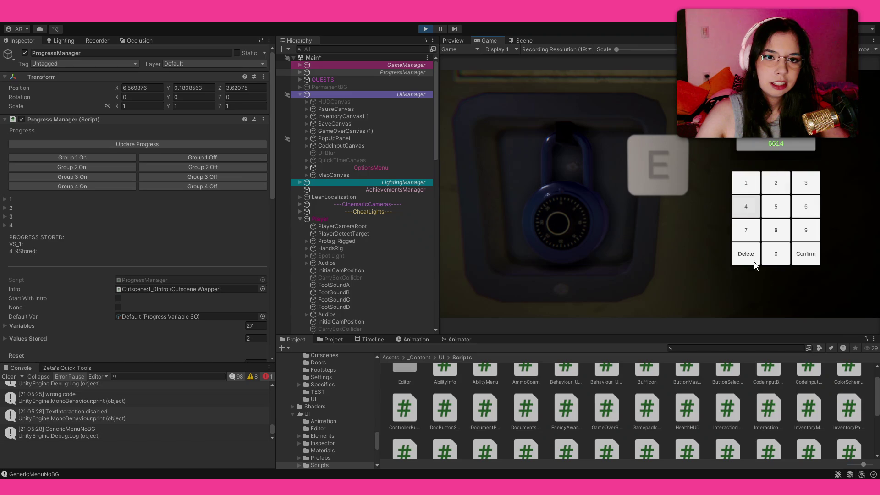
left_click(746, 253)
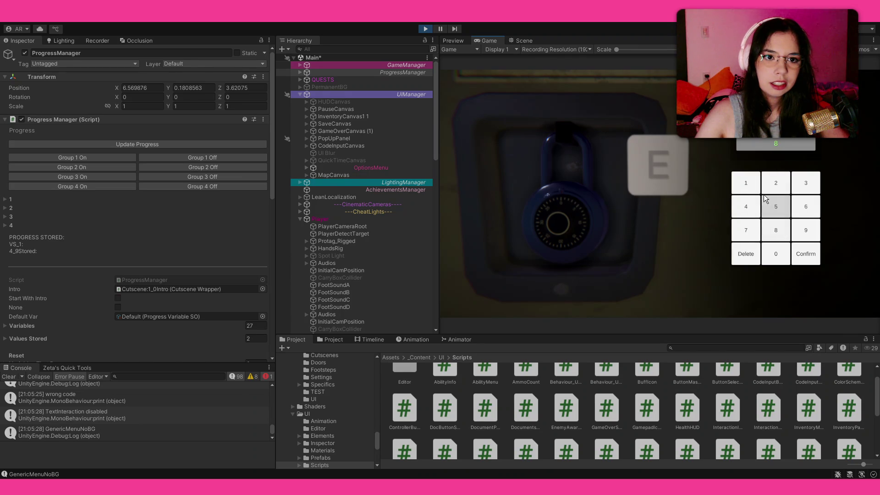
left_click(742, 256)
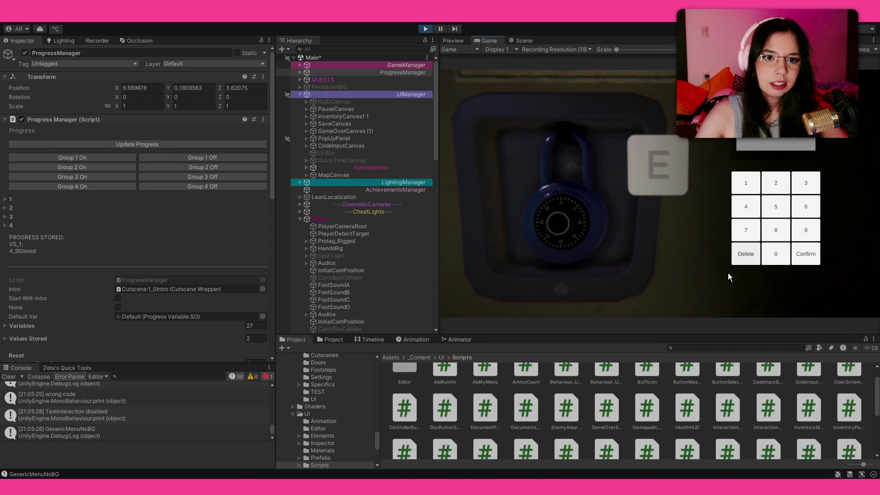
key("Escape")
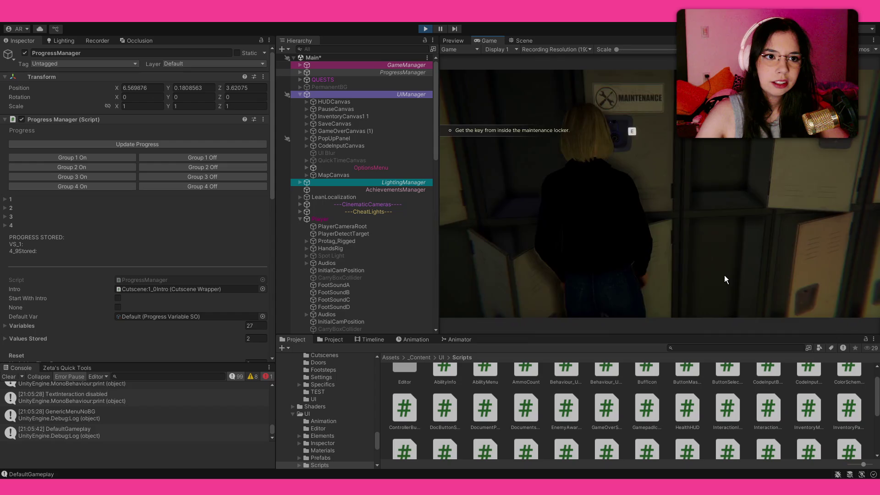
key("e")
key("Escape")
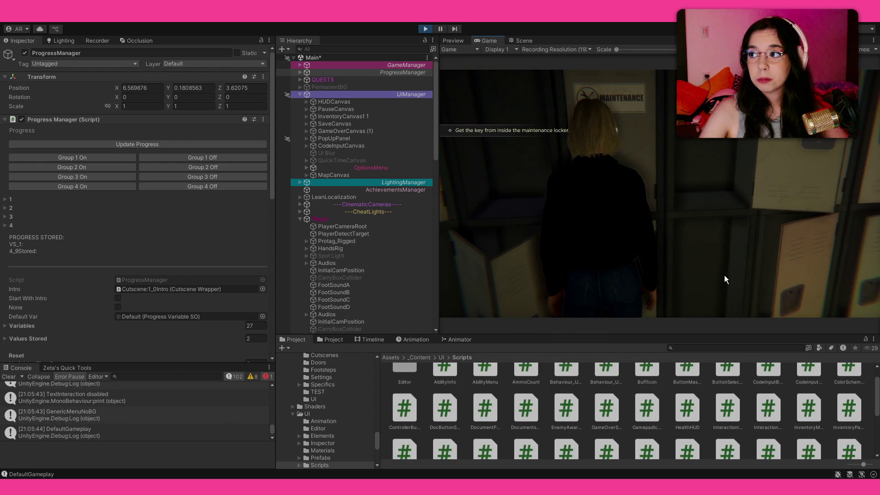
- Return to the padlock, try codes 841, 11247 and 745, then go back to gameplay
key("s")
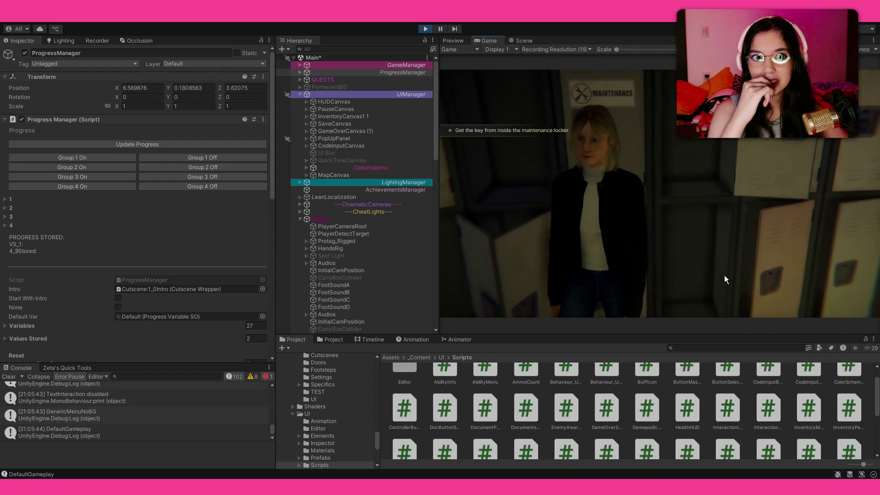
key("a")
key("w")
key("w")
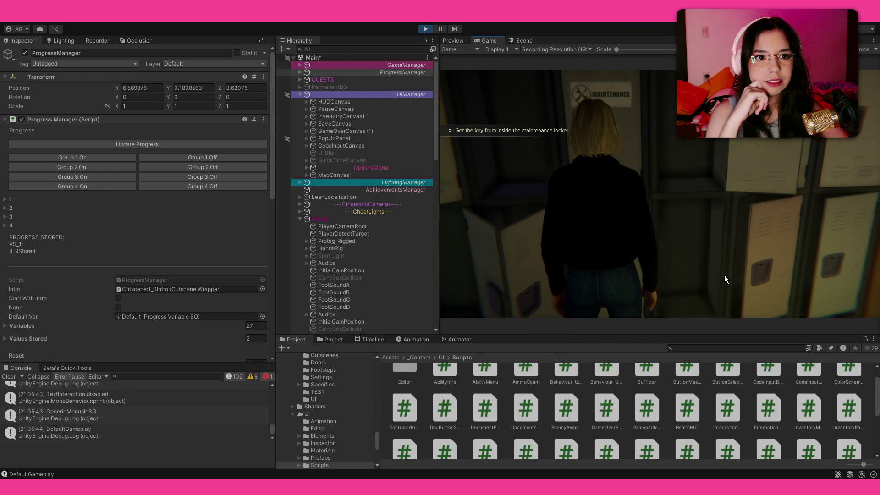
key("e")
left_click(774, 229)
left_click(744, 205)
left_click(744, 183)
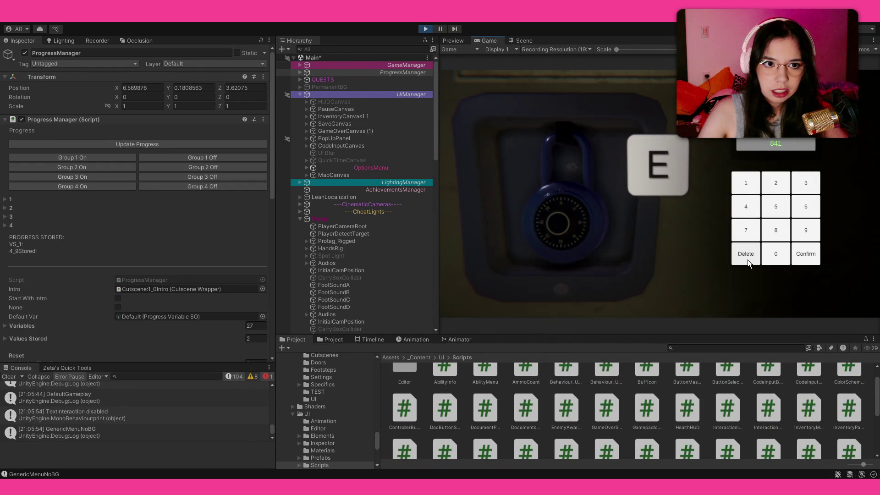
key("Escape")
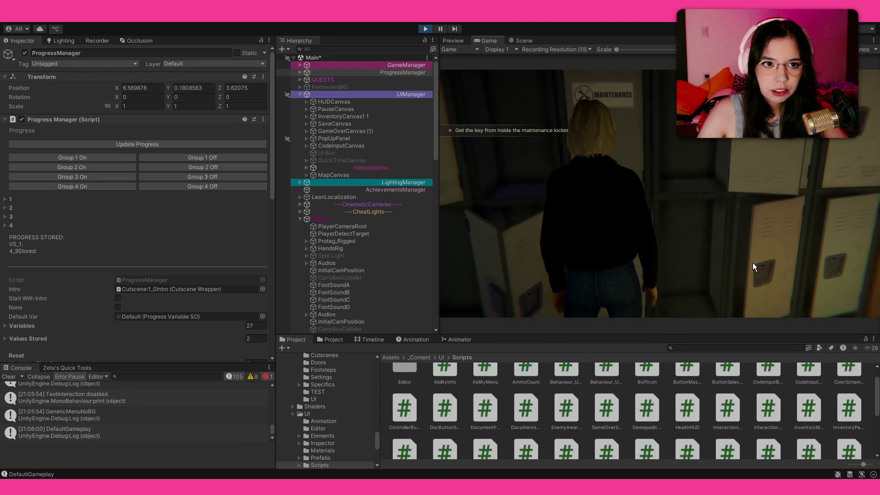
key("e")
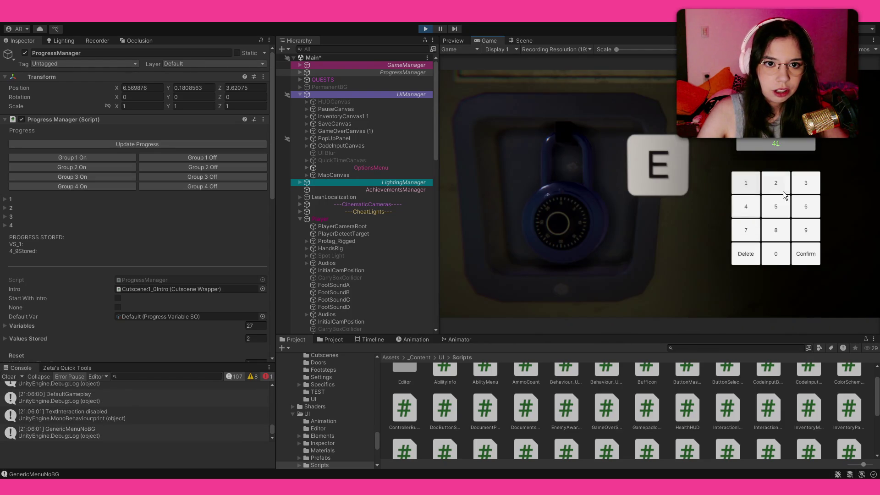
key("Escape")
type("e11247")
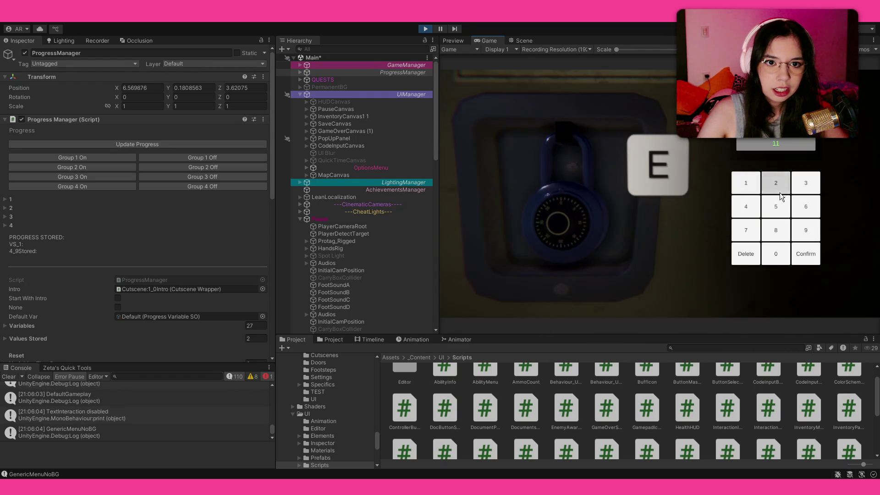
key("Escape")
type("e745")
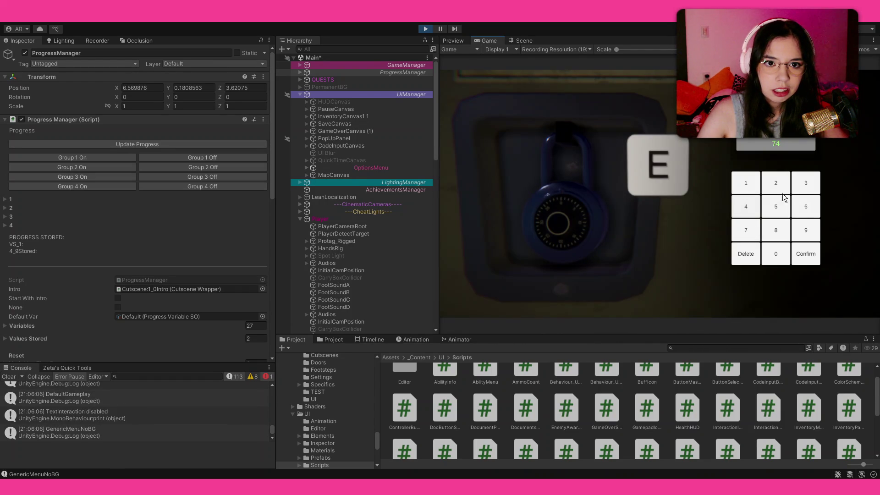
key("Escape")
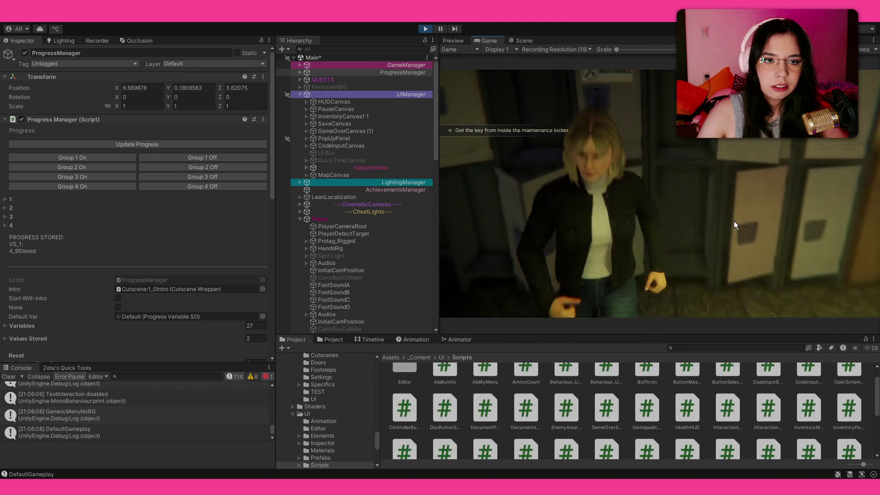
key("a")
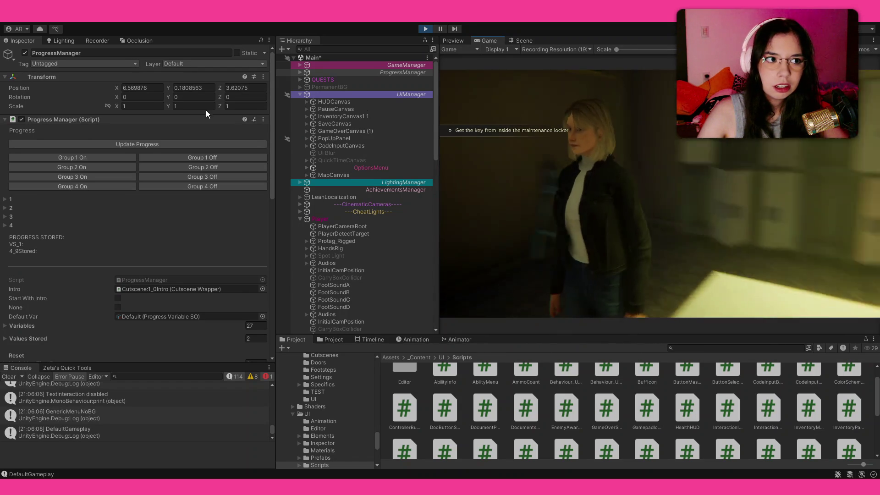
- Toggle Progress Manager flag 2_3 off and on, test the padlock, then clear 2_3 and pause
left_click(16, 207)
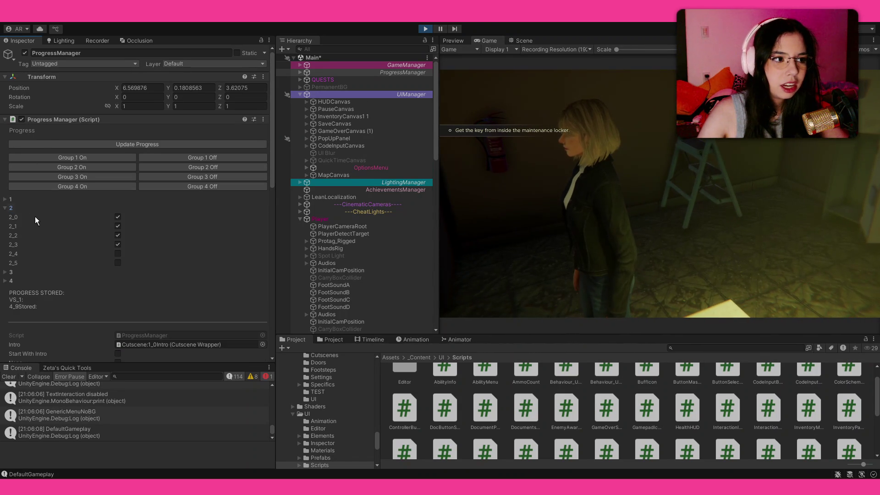
left_click(118, 244)
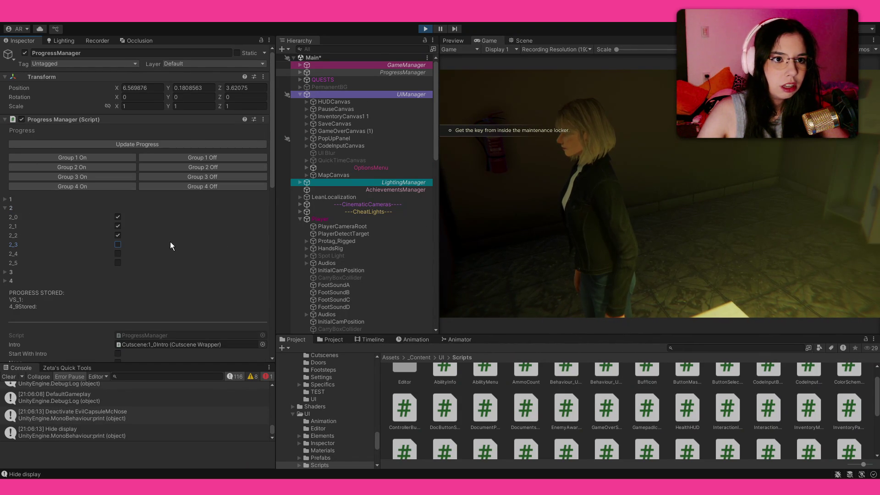
left_click(117, 244)
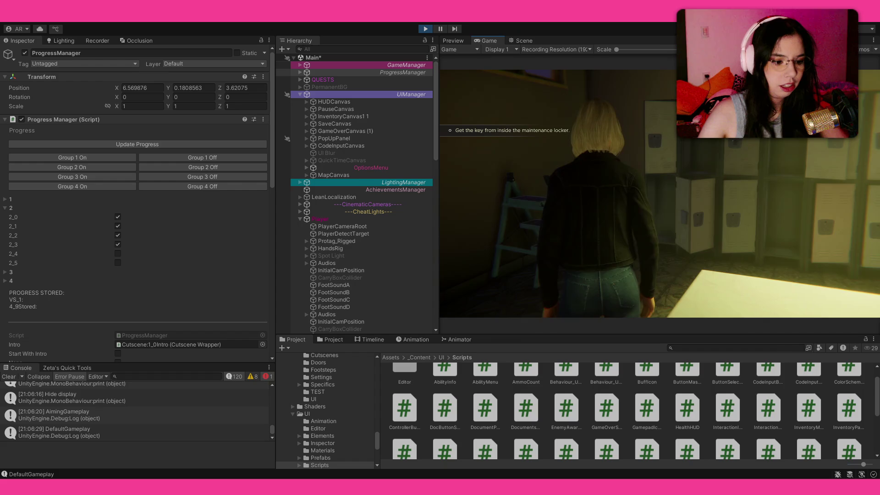
key("e")
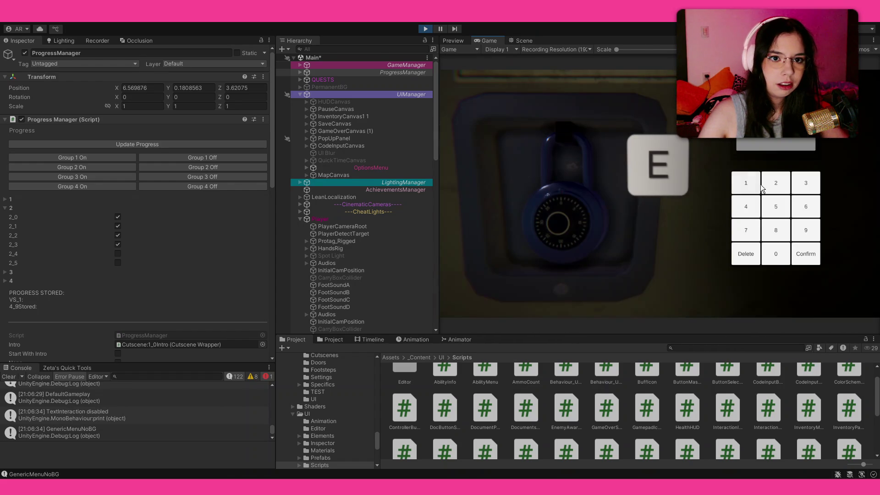
key("Escape")
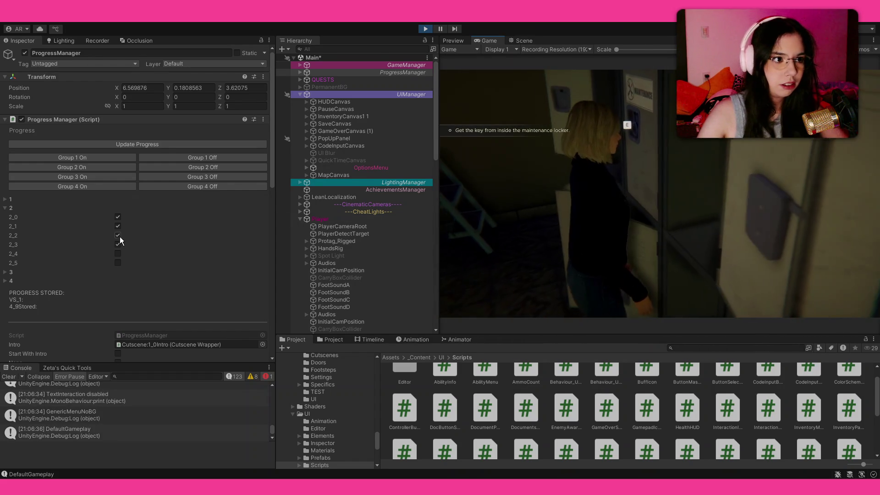
left_click(118, 245)
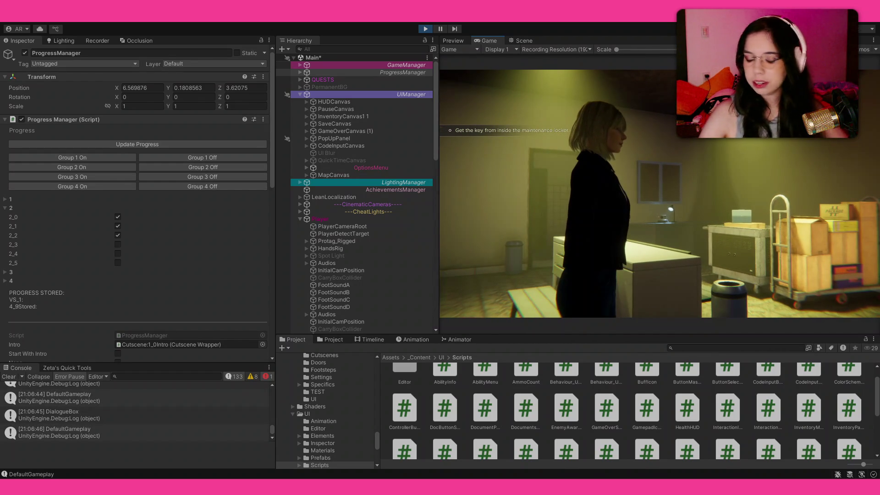
key("Escape")
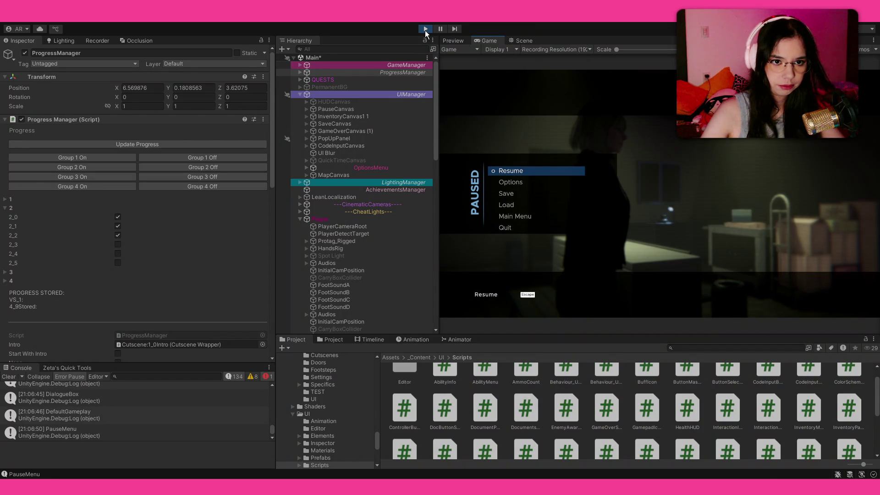
- Stop the play-test with the toolbar's Play button
left_click(425, 29)
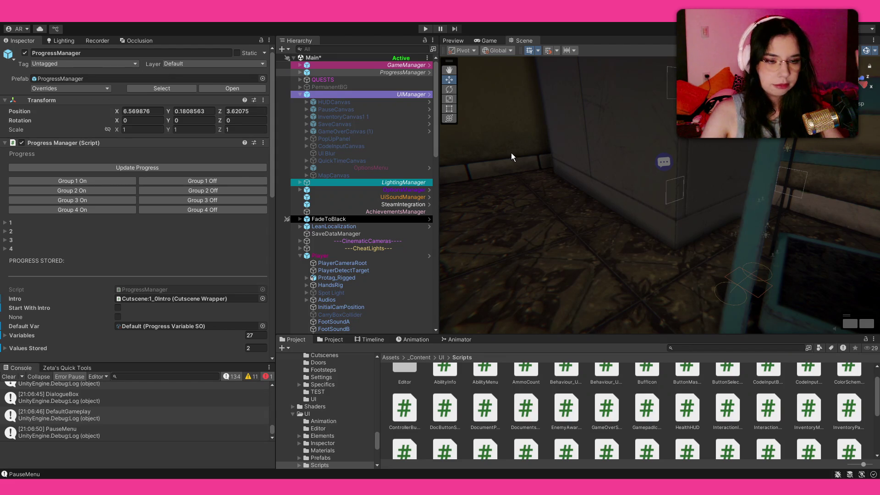
- Orbit to StepLadder1 and check its Enabler Disabler: enable on 2_5, disable on 3_2
key("alt")
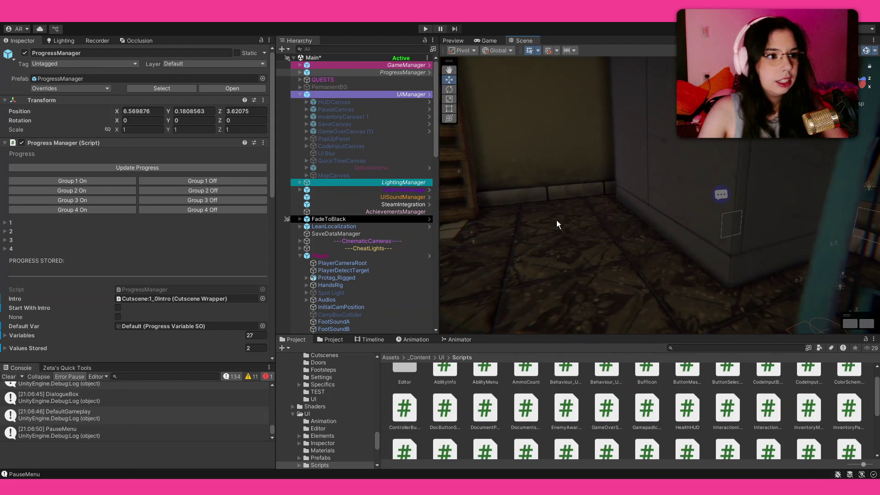
mouse_move(525, 210)
left_mouse_down()
mouse_move(412, 236)
mouse_move(675, 190)
mouse_move(386, 306)
mouse_move(679, 192)
mouse_move(603, 202)
left_mouse_up()
left_click(617, 231)
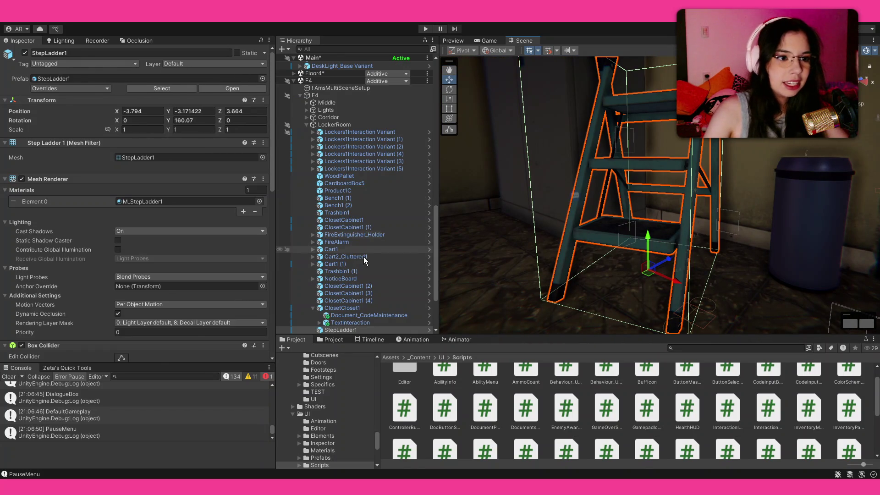
scroll(103, 266, "down", 10)
scroll(104, 265, "down", 3)
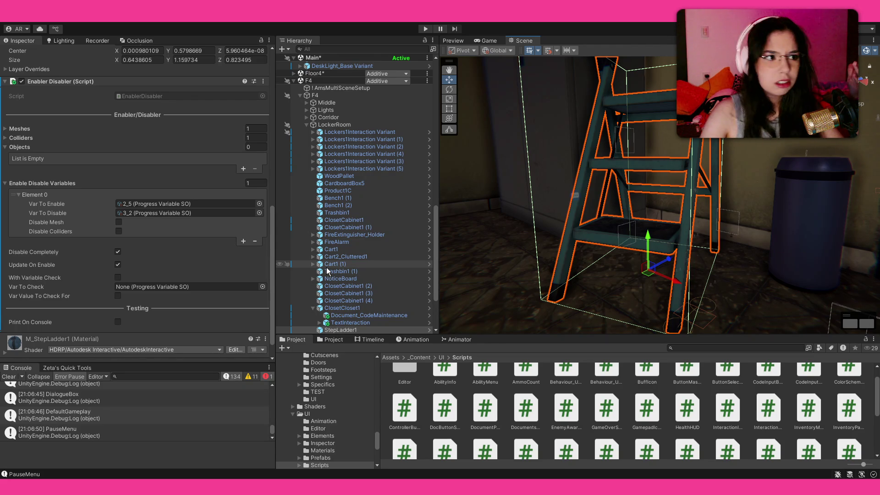
mouse_move(535, 232)
left_mouse_down()
mouse_move(578, 240)
mouse_move(477, 247)
left_mouse_up()
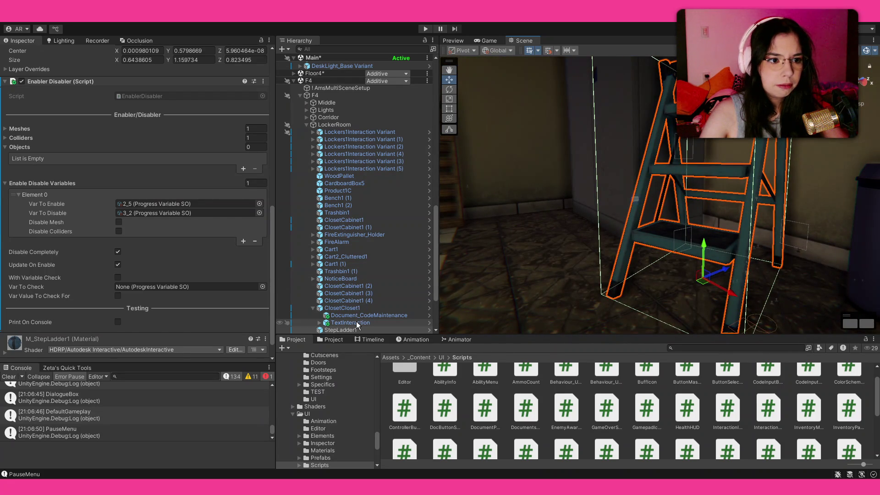
- Review the progress variables in ClosetCloset1 TextInteraction's Text Interaction and Use Item Here components
left_click(356, 323)
scroll(111, 205, "down", 8)
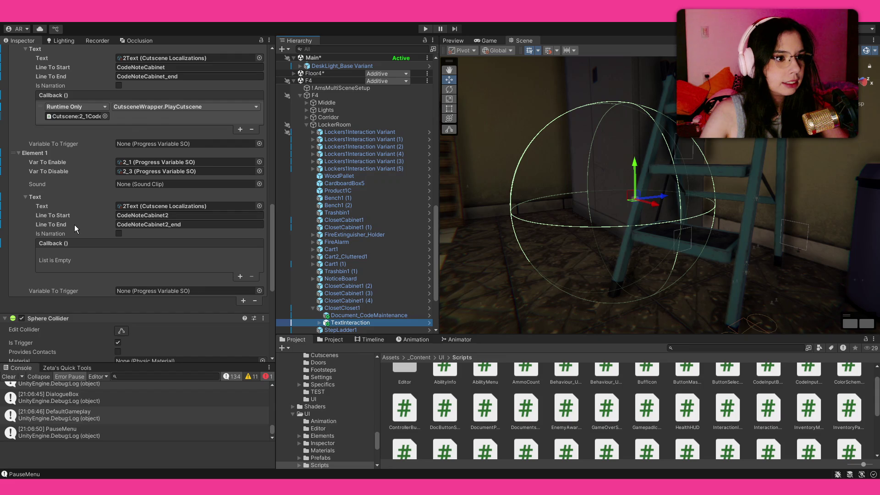
scroll(74, 224, "down", 8)
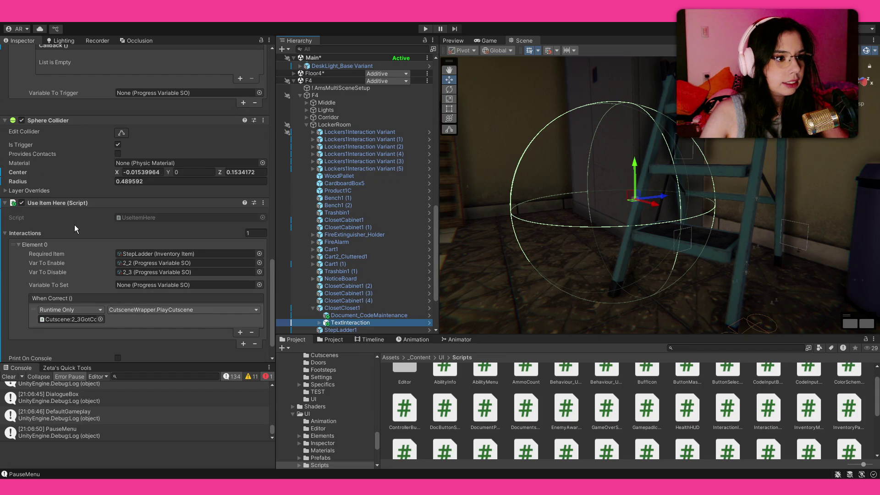
scroll(74, 224, "down", 1)
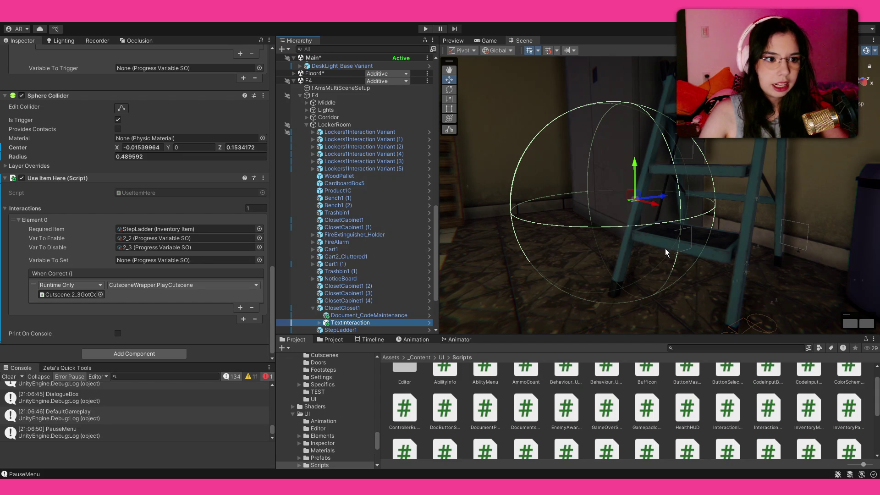
left_click(354, 329)
- Set StepLadder1 to enable on 2_3, and StepLadder1 (1) on 3_2 with no disable flag
scroll(114, 292, "down", 5)
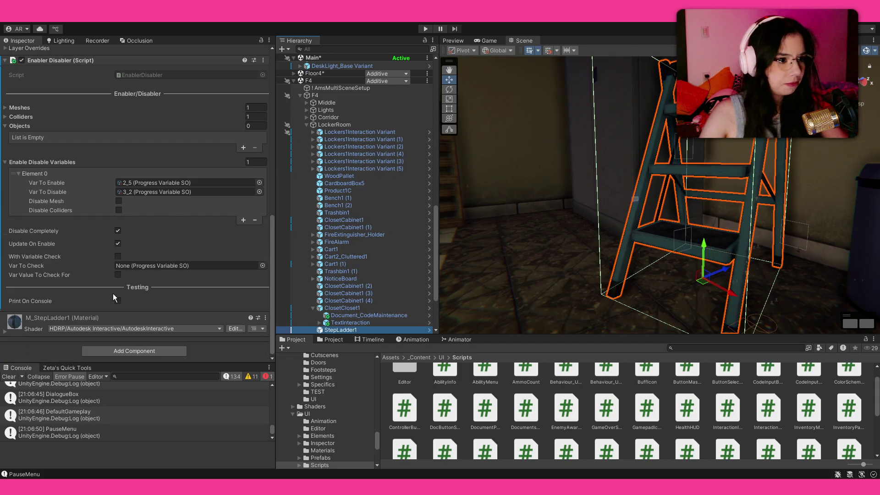
left_click(260, 182)
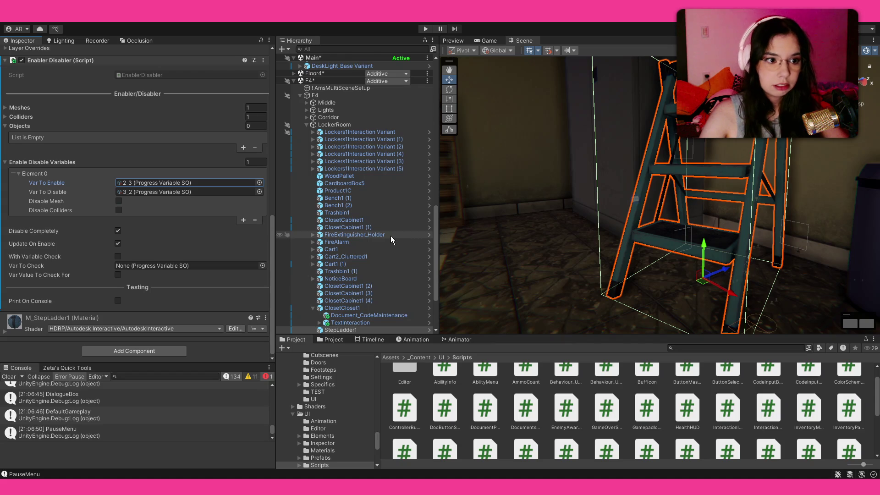
mouse_move(634, 258)
left_mouse_down()
mouse_move(345, 255)
mouse_move(440, 284)
left_mouse_up()
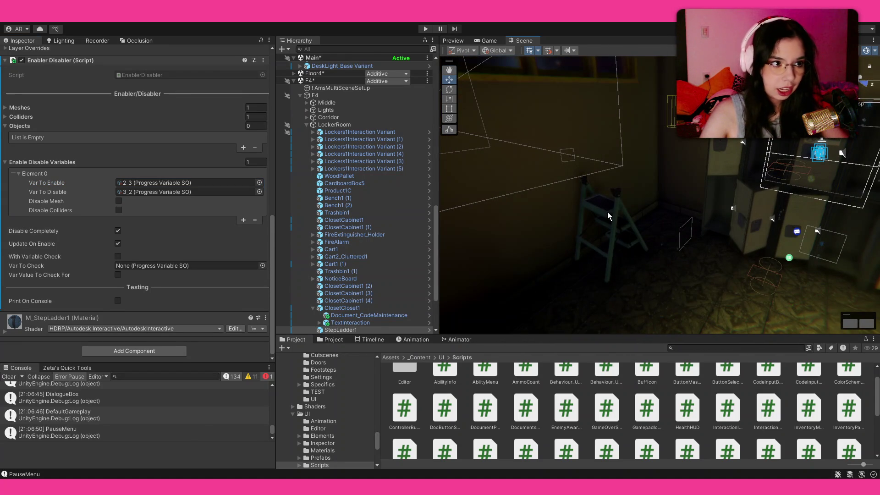
left_click(606, 211)
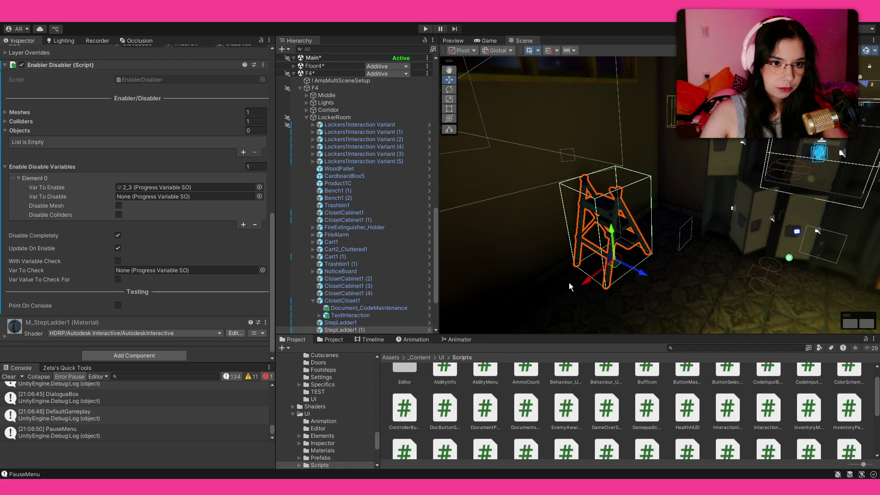
key("ctrl+z")
left_click_drag(610, 190, 717, 202)
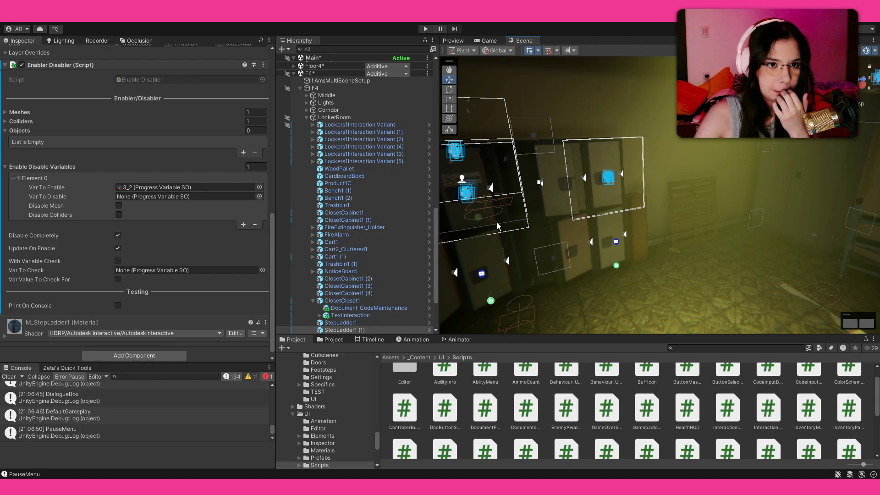
key("f")
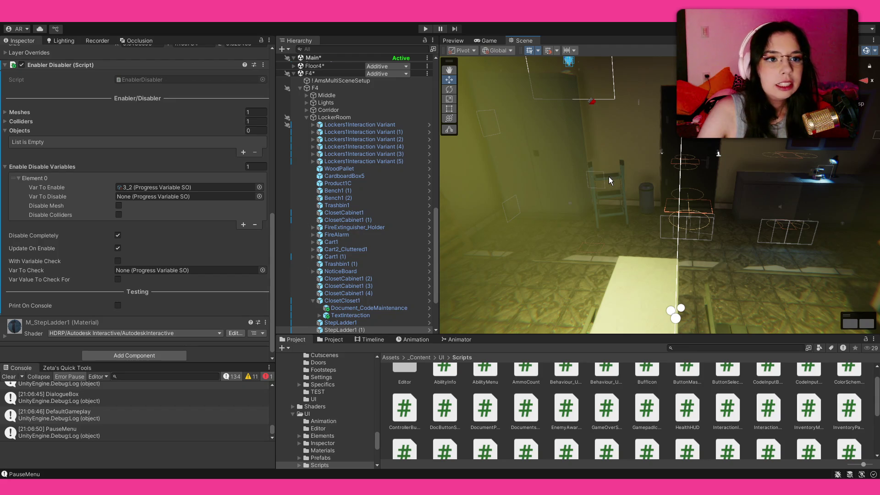
- Select the closet's TextInteraction object under Document_CodeMaintenance
left_click(567, 76)
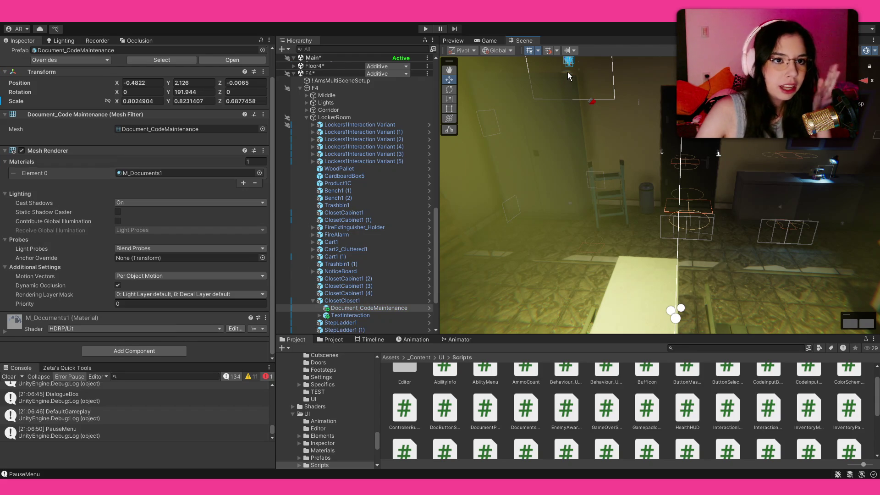
left_click(320, 315)
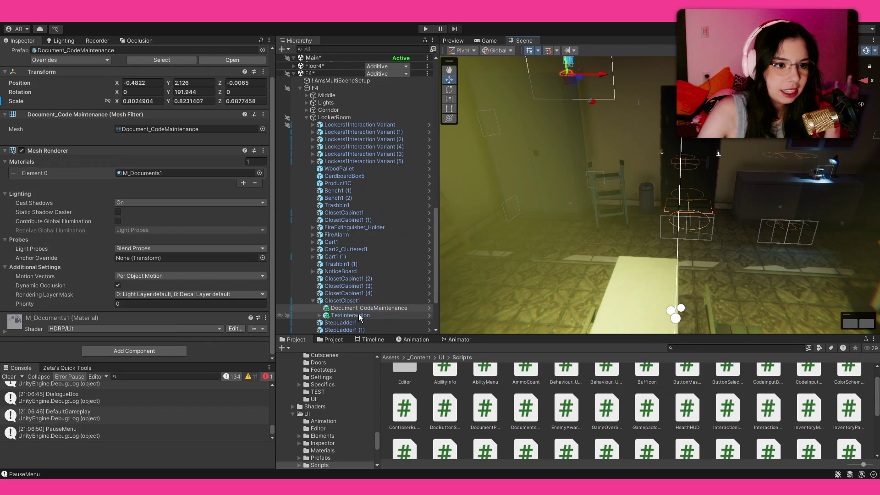
left_click(348, 307)
scroll(336, 305, "down", 3)
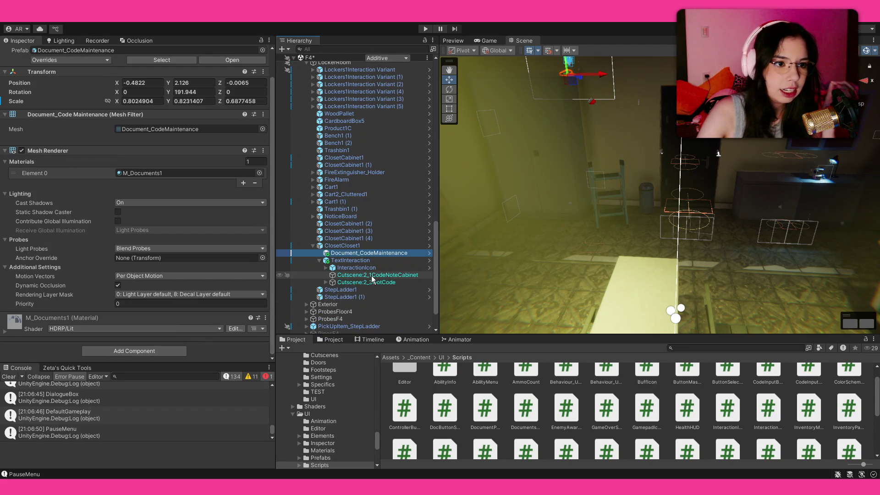
left_click(372, 261)
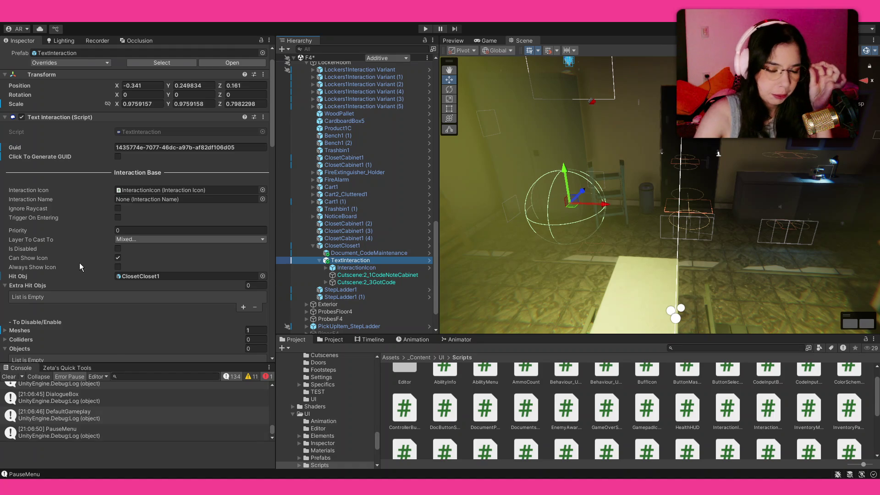
- Ping the 2Text localization asset from the Interactions Text field
scroll(79, 263, "down", 7)
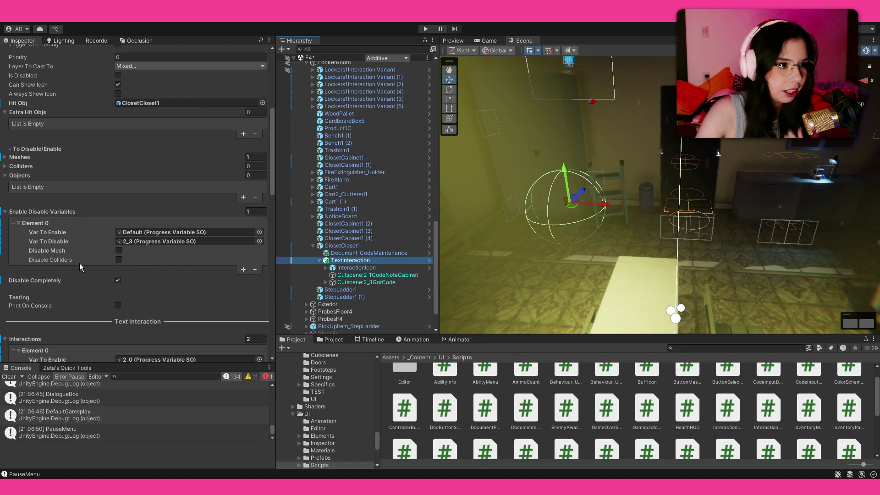
scroll(78, 263, "down", 5)
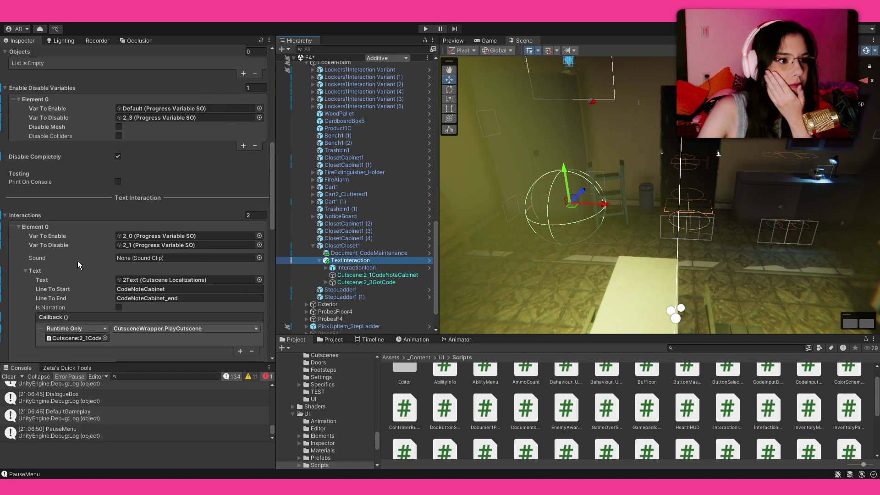
scroll(78, 265, "down", 1)
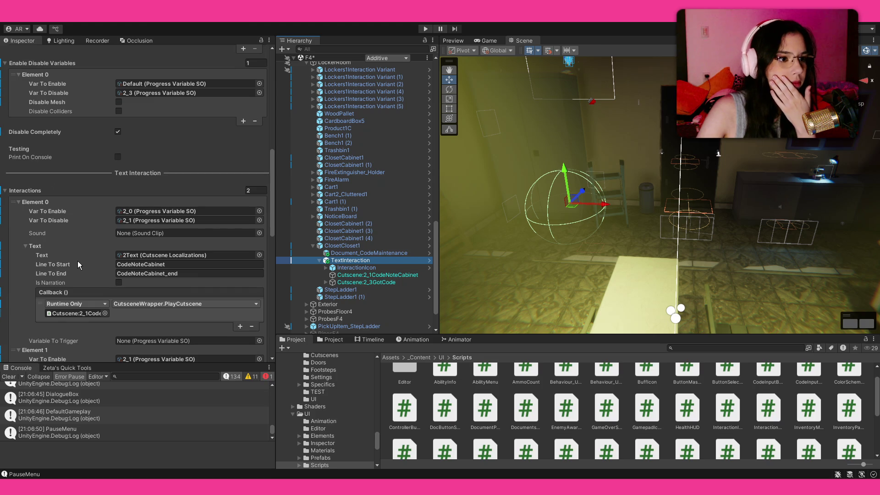
left_click(136, 259)
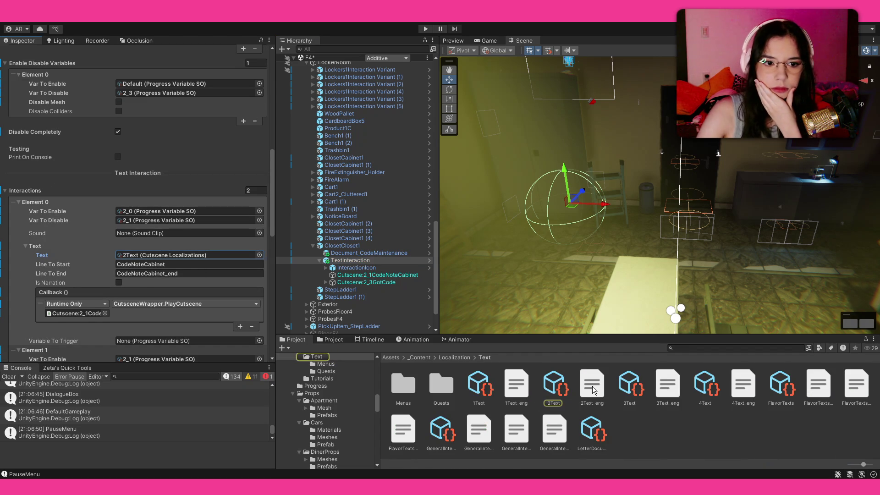
- Read the English CodeNoteCabinet dialogue lines in 2Text_eng
left_click(592, 389)
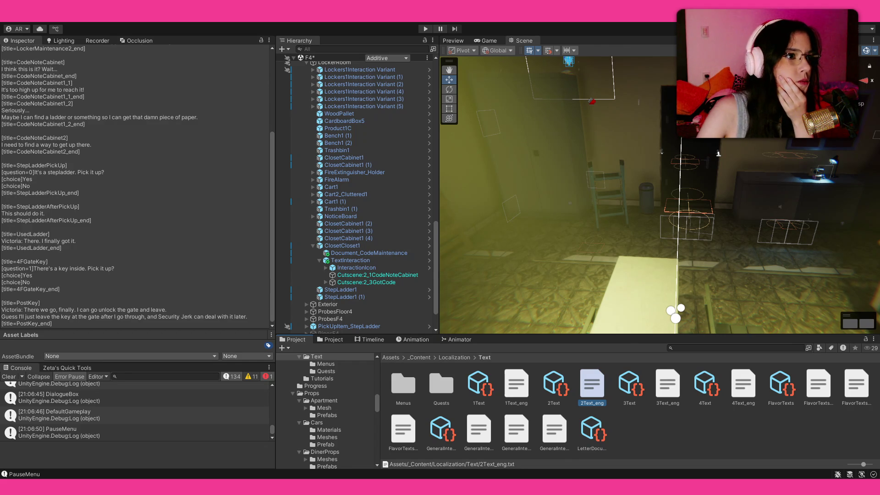
- Select the Cutscene:2_1CodeNoteCabinet object to view its Playable Director
left_click(382, 276)
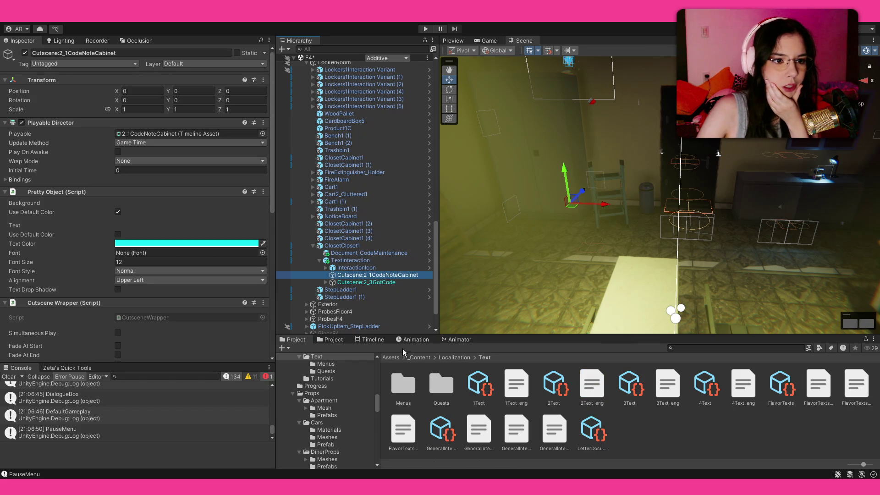
- Delete the first 2Text clip and move the other two earlier, the last to frames 134–194
left_click(378, 341)
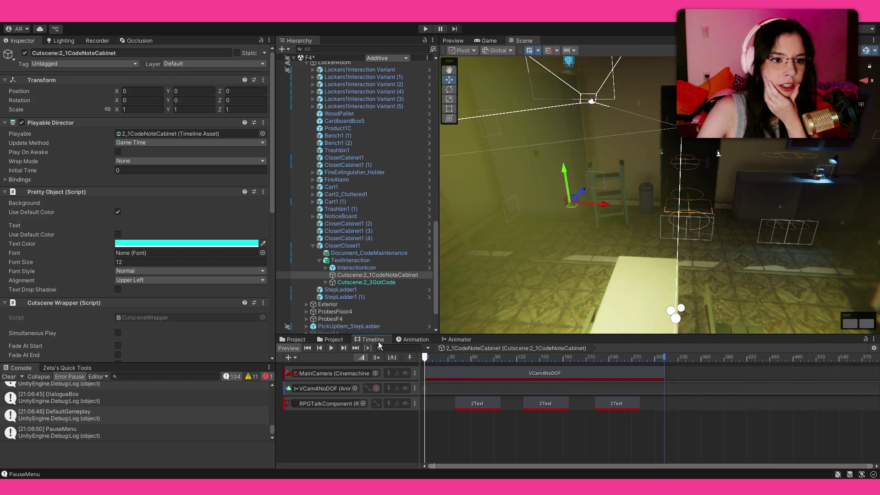
left_click(431, 359)
left_click(480, 404)
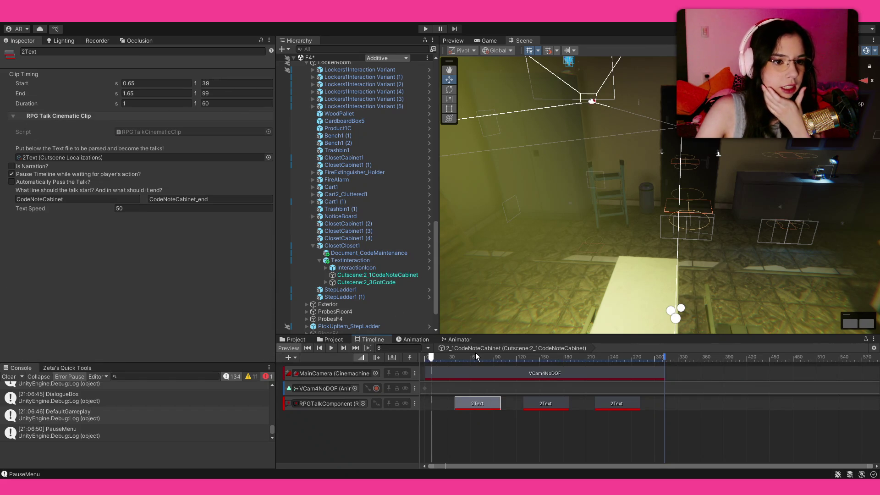
mouse_move(480, 356)
left_mouse_down()
mouse_move(493, 357)
mouse_move(475, 361)
mouse_move(632, 369)
mouse_move(469, 377)
left_mouse_up()
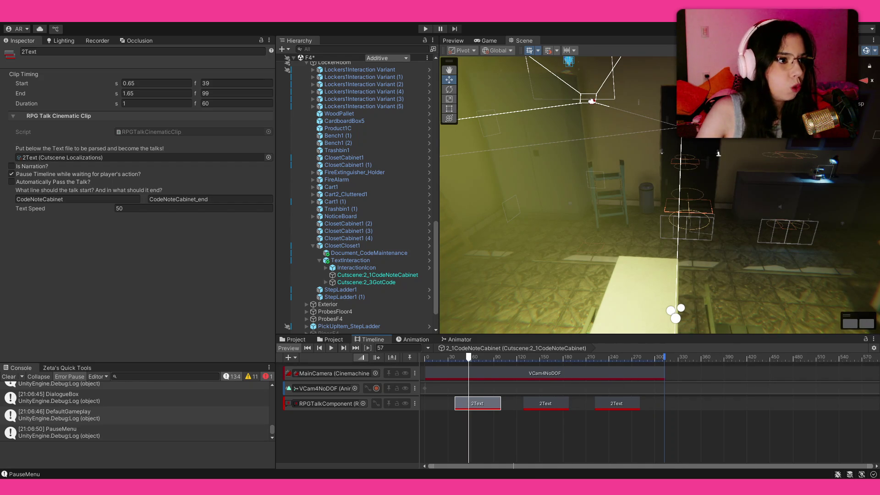
key("Delete")
left_click_drag(548, 403, 490, 409)
left_click_drag(616, 407, 554, 409)
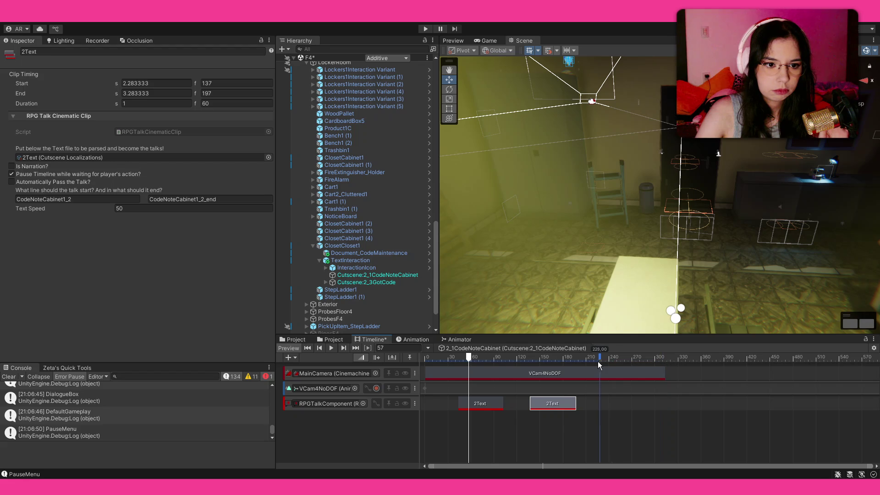
- Preview the cutscene from the start, making the first 2Text clip begin at frame 22
left_click(665, 375)
left_click_drag(471, 359, 405, 359)
key("space")
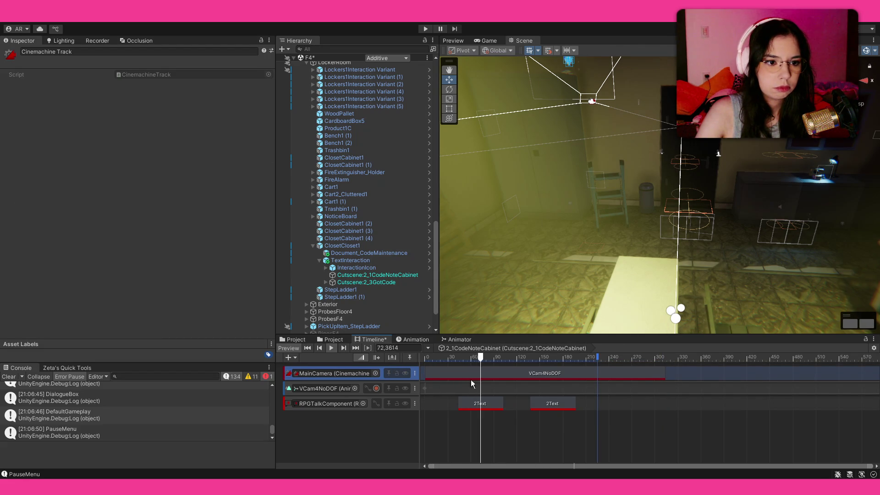
left_click_drag(465, 403, 449, 366)
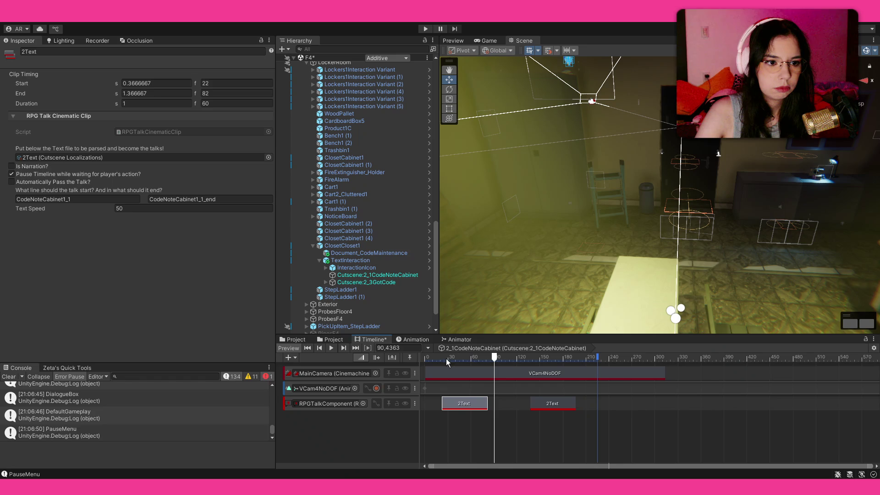
key("space")
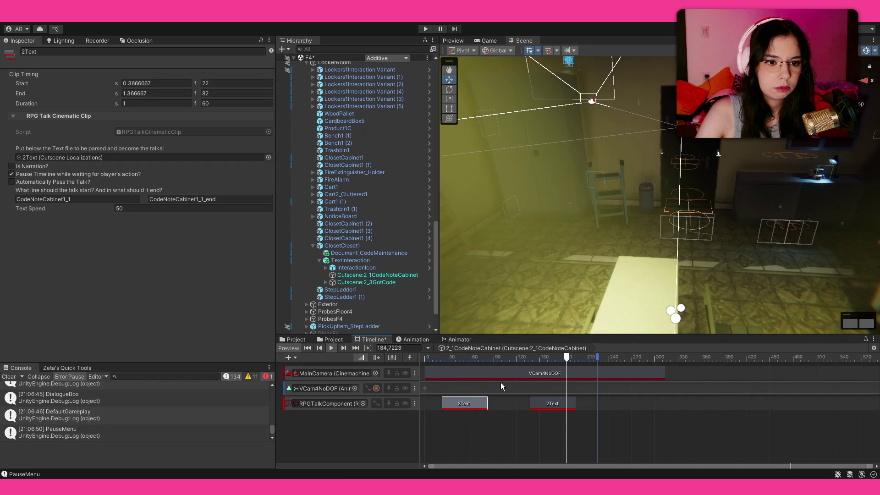
- Nudge the second 2Text clip slightly earlier, save, and select the closet's TextInteraction
left_click_drag(552, 403, 548, 403)
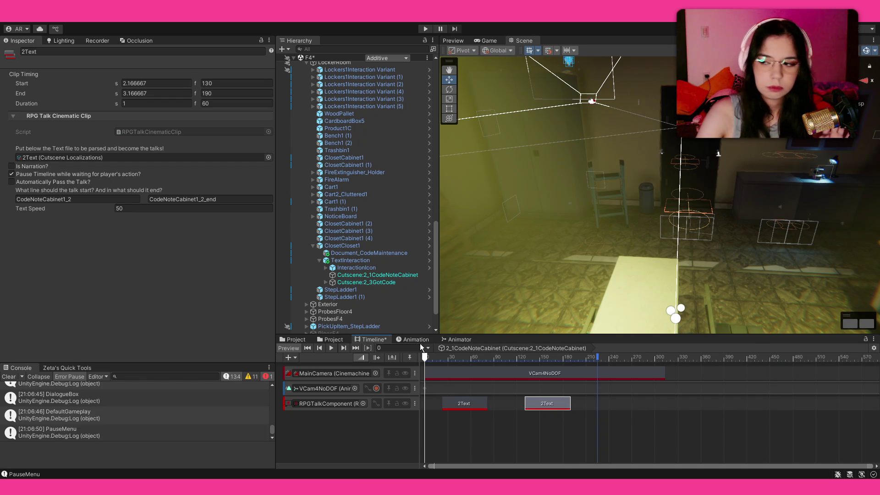
key("ctrl+s")
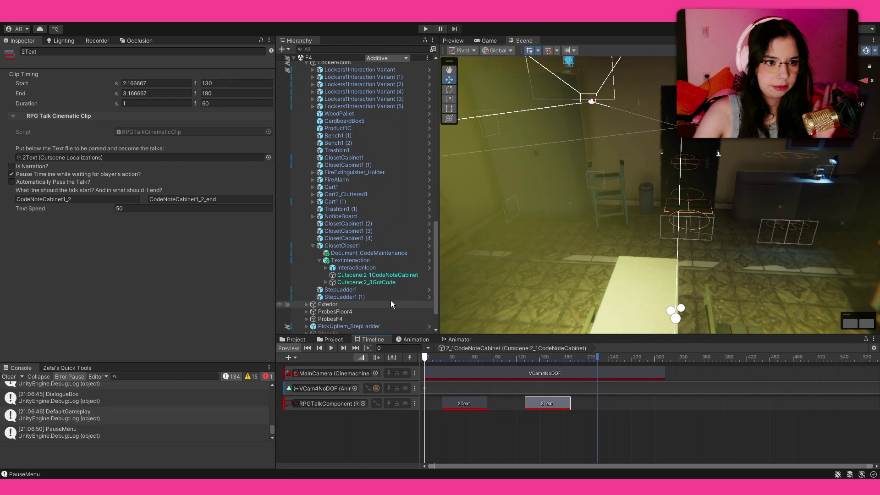
left_click(362, 260)
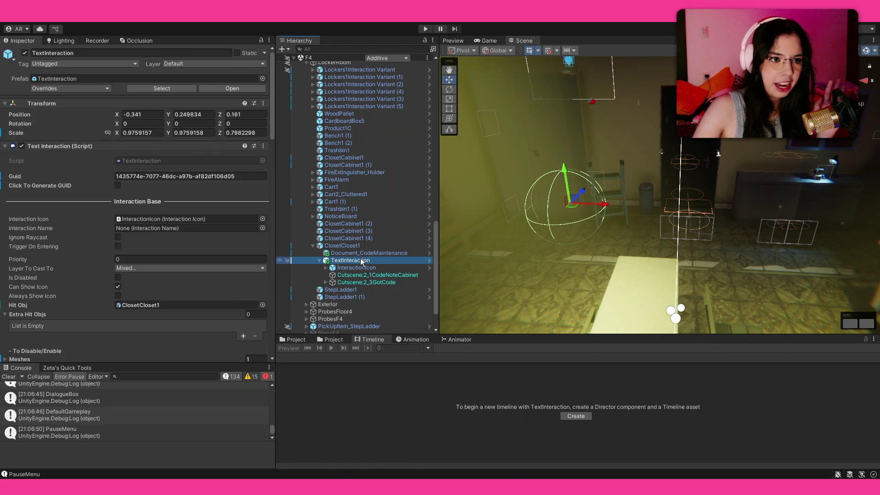
- Select ClosetCabinet1 (4) and orbit the Scene view around it and the locker room
left_click(313, 246)
left_click(344, 239)
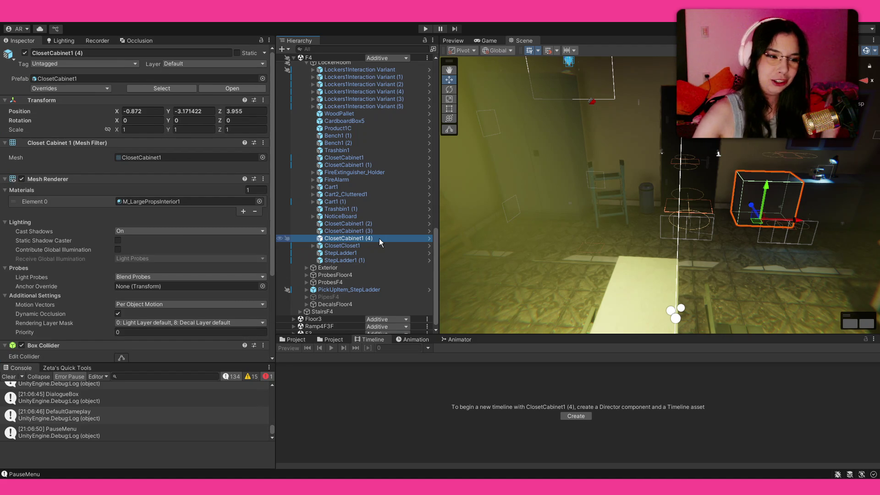
mouse_move(509, 190)
left_mouse_down()
mouse_move(562, 187)
mouse_move(559, 173)
mouse_move(771, 164)
mouse_move(550, 152)
left_mouse_up()
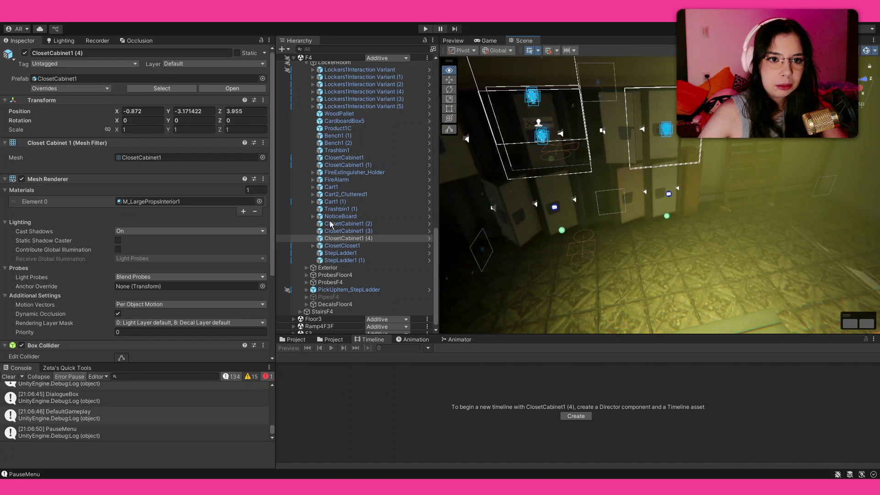
mouse_move(502, 171)
left_mouse_down()
mouse_move(650, 168)
mouse_move(613, 175)
left_mouse_up()
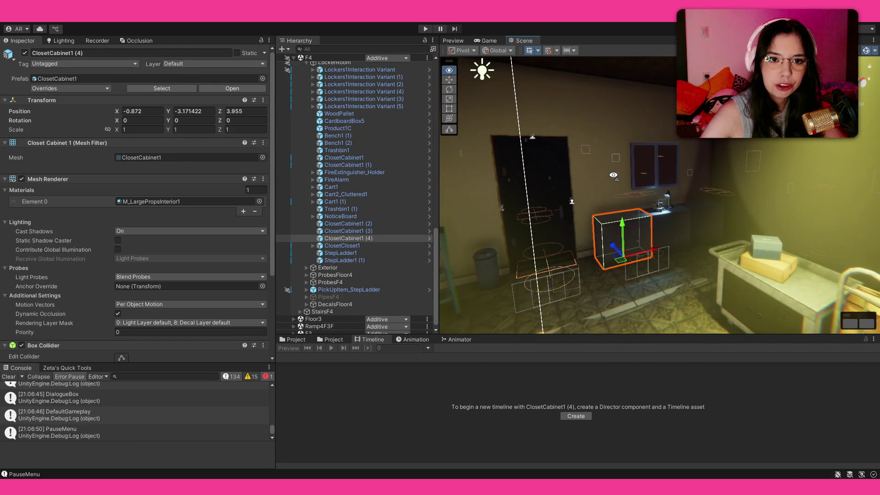
mouse_move(613, 175)
left_mouse_down()
mouse_move(621, 171)
mouse_move(569, 133)
mouse_move(509, 123)
mouse_move(826, 146)
left_mouse_up()
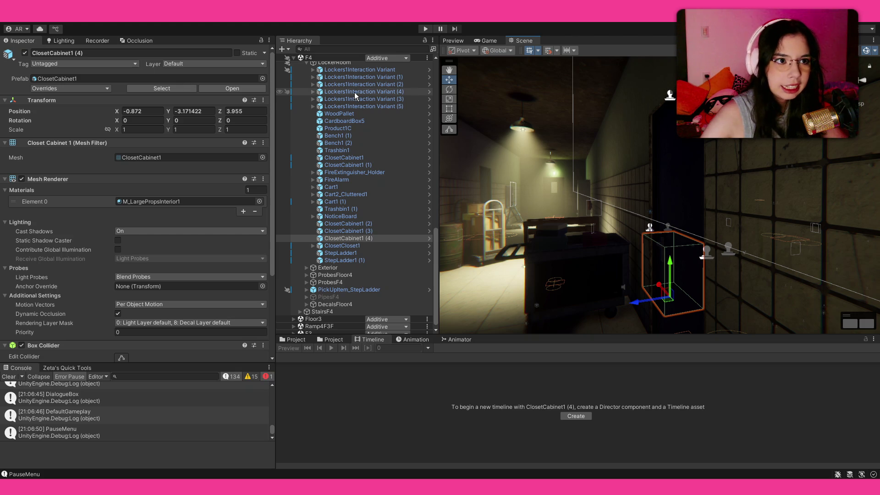
scroll(356, 97, "up", 15)
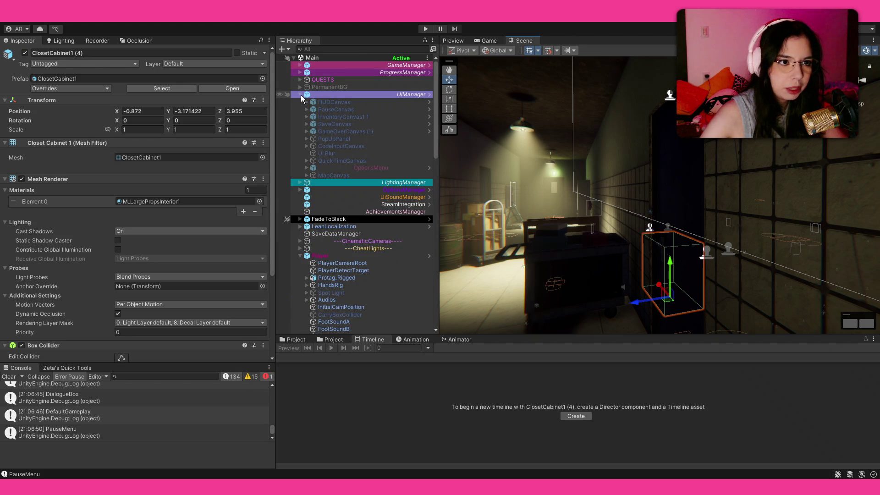
- Select Cutscene:1_0Intro under ProgressManager
left_click(300, 95)
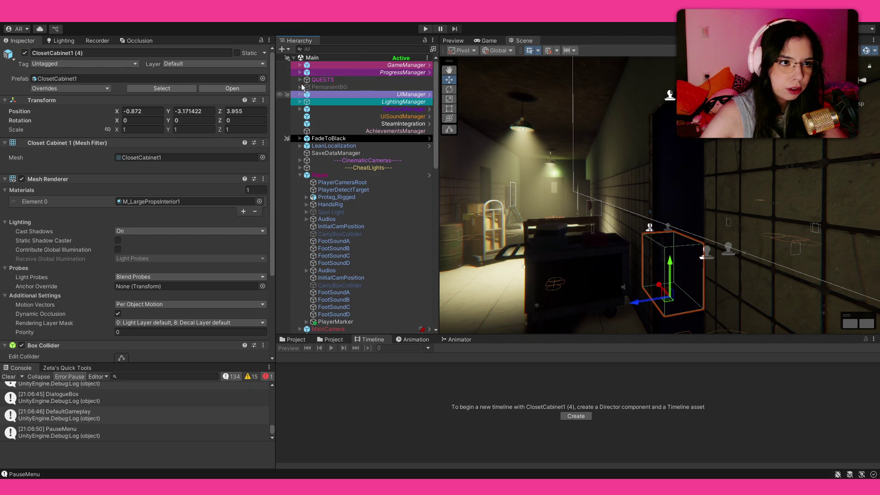
left_click(300, 73)
left_click(317, 80)
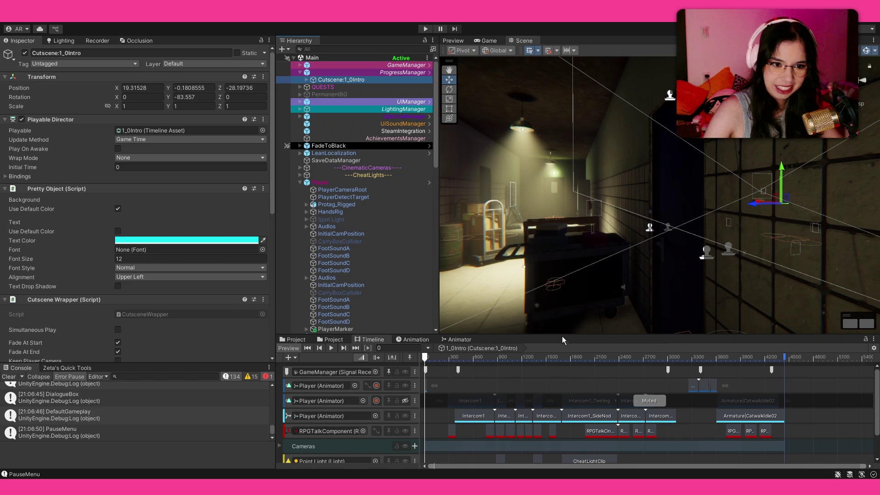
- Enlarge the Timeline and scrub the intro to frame 561 in the Game view
left_click_drag(562, 332, 562, 312)
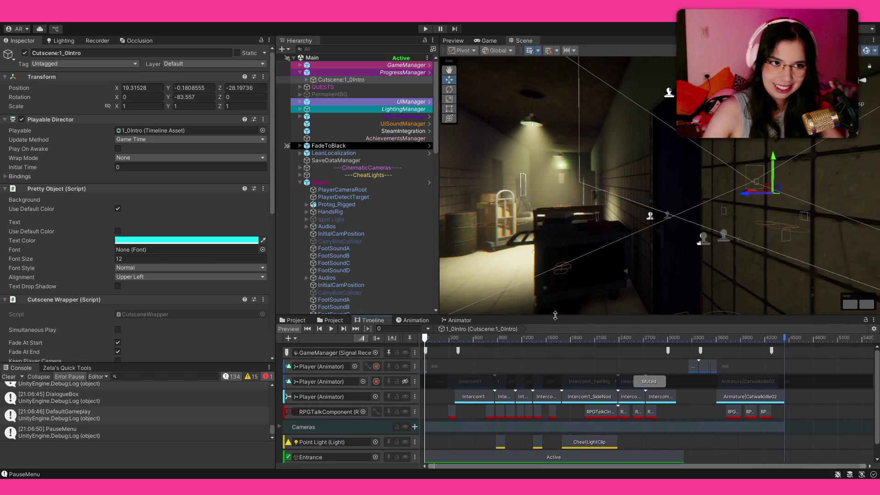
left_click(490, 40)
mouse_move(459, 340)
left_mouse_down()
mouse_move(481, 343)
mouse_move(399, 343)
left_mouse_up()
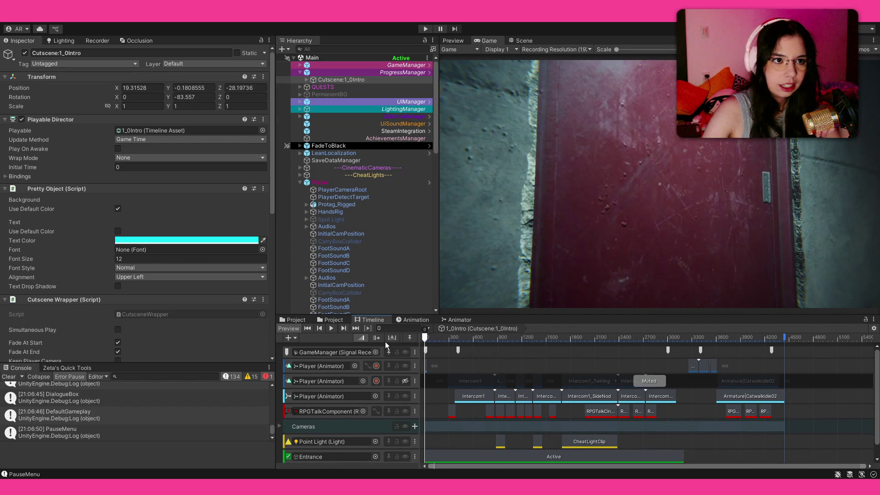
- Play the intro from frame 889 and clear the missing-reference error from the Console
left_click(497, 339)
key("space")
scroll(524, 367, "up", 5)
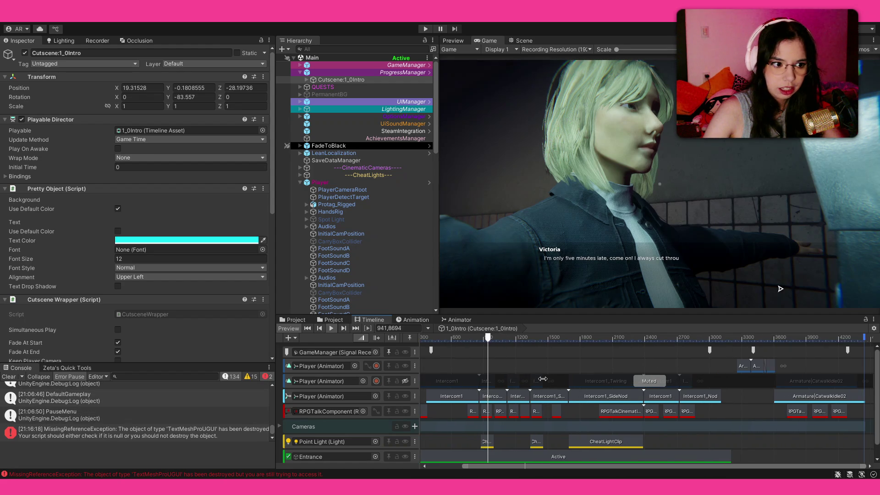
scroll(606, 371, "up", 2)
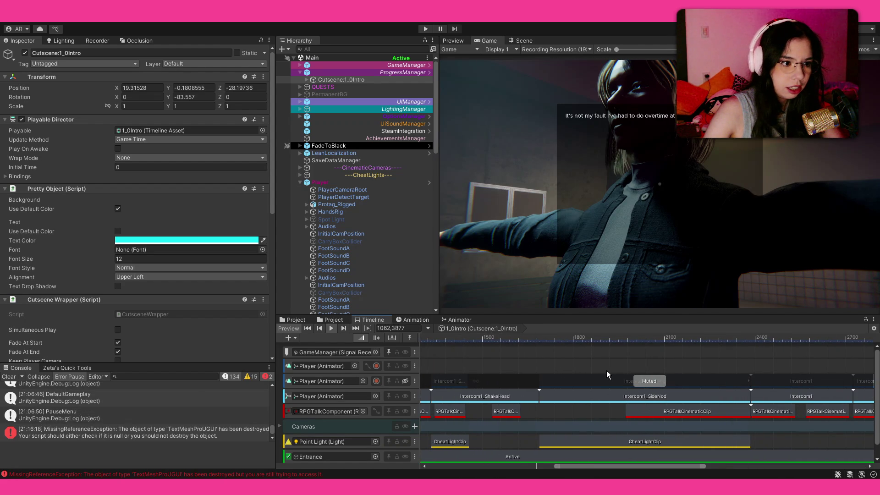
scroll(608, 366, "down", 1)
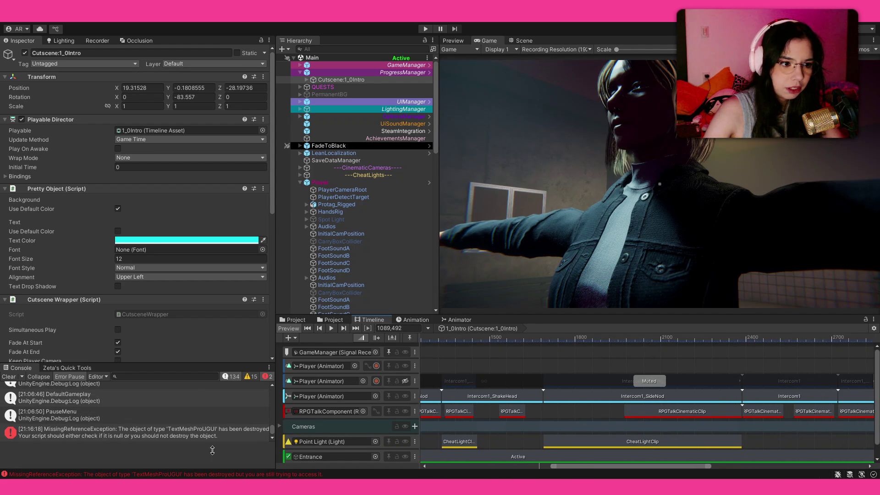
left_click(192, 438)
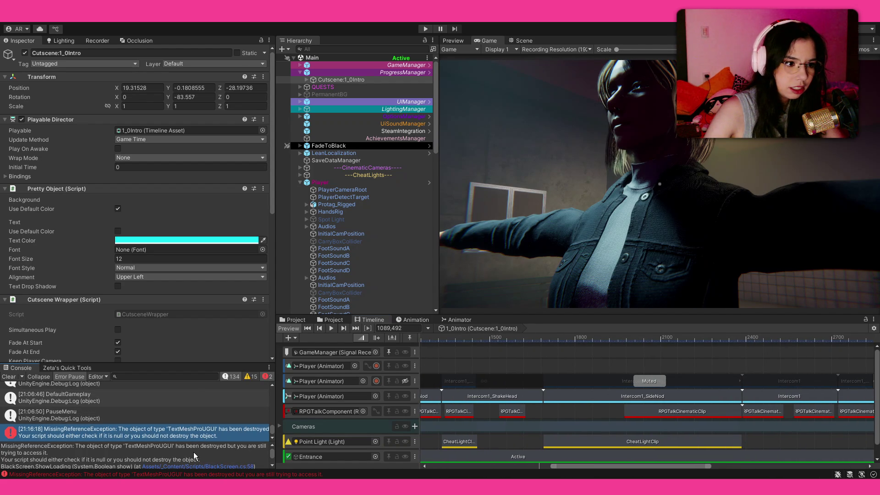
scroll(204, 449, "down", 2)
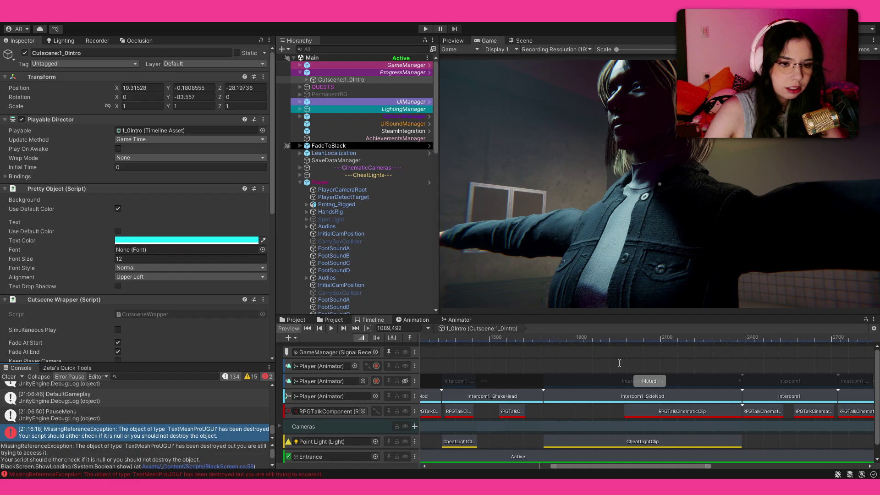
left_click(9, 376)
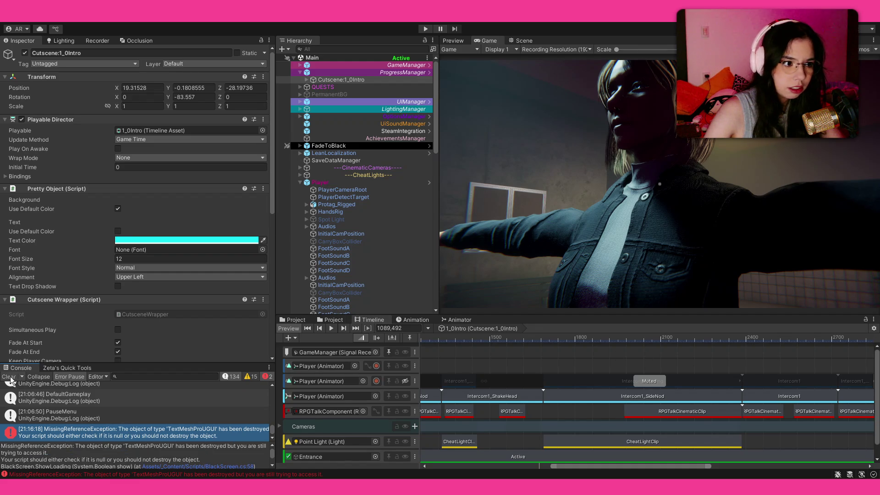
- Scrub the intro preview between frames 1807, 1850 and 1911
left_click(610, 340)
left_click_drag(562, 337, 576, 335)
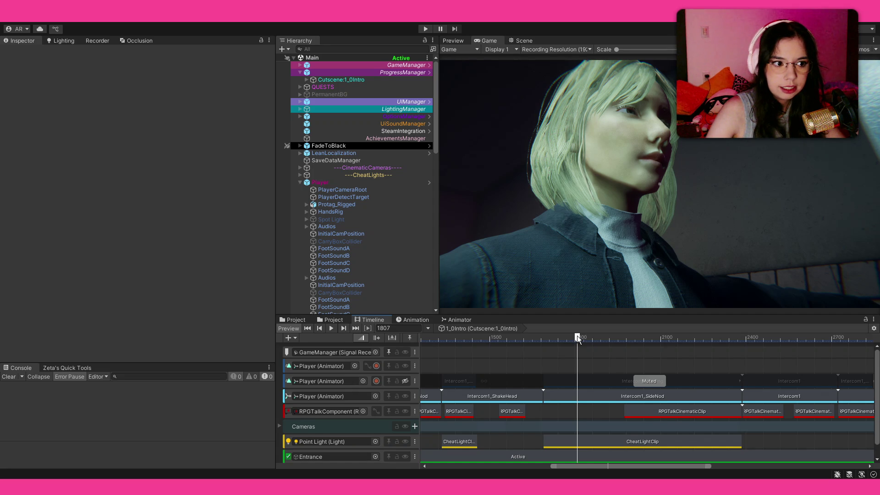
left_click_drag(576, 336, 590, 338)
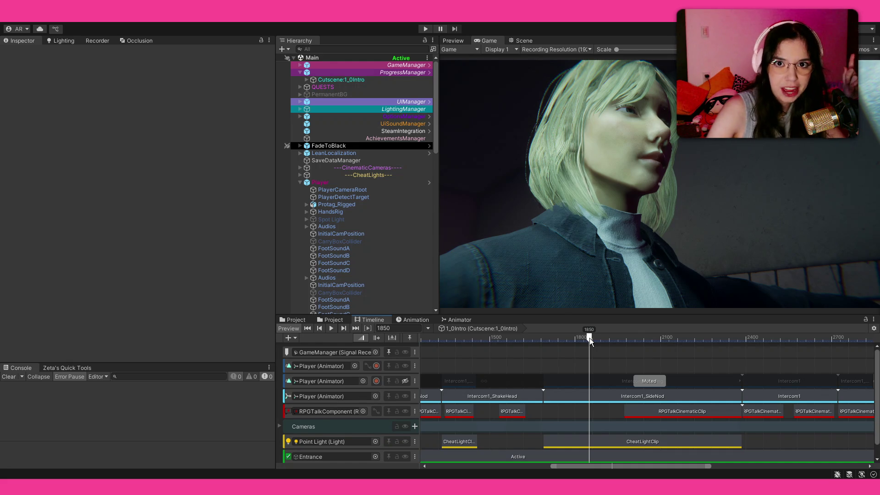
mouse_move(599, 337)
left_mouse_down()
mouse_move(719, 345)
mouse_move(490, 337)
left_mouse_up()
- Bring the Intercom1_ShakeHead clip into view and jump the preview to frame 1654
scroll(552, 415, "up", 3)
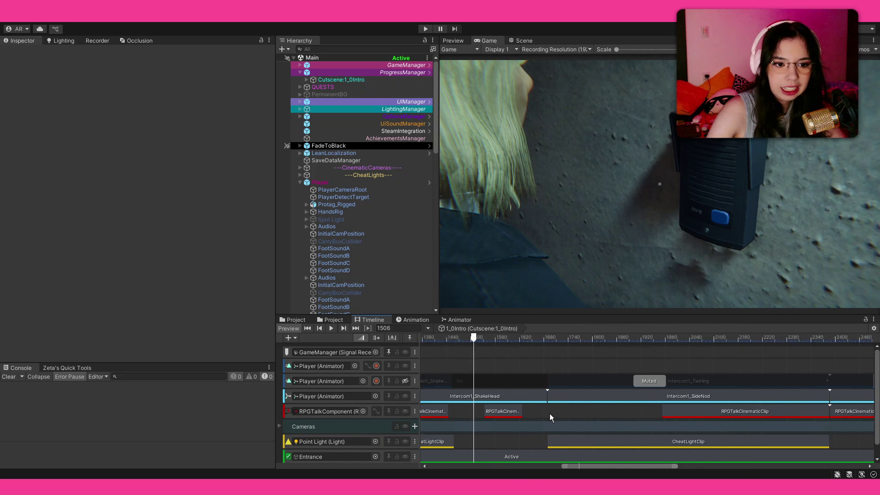
scroll(549, 414, "up", 3)
left_click_drag(566, 391, 641, 333)
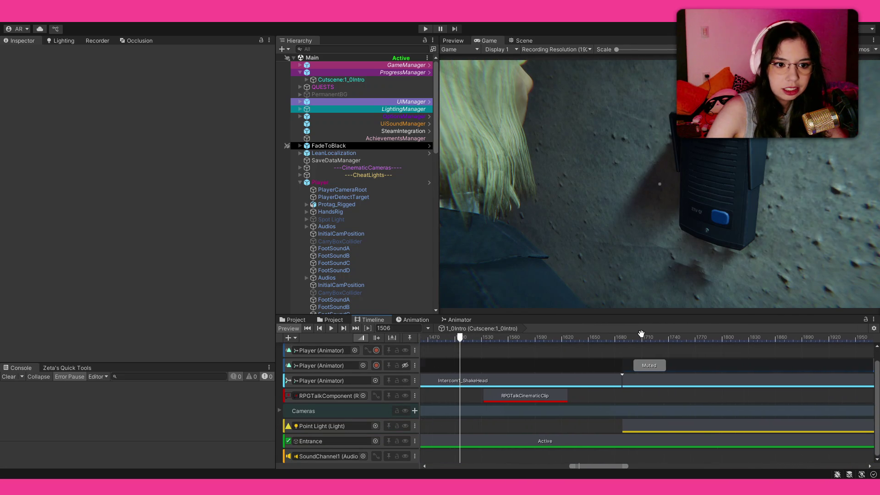
left_click_drag(614, 364, 735, 379)
scroll(531, 396, "down", 4)
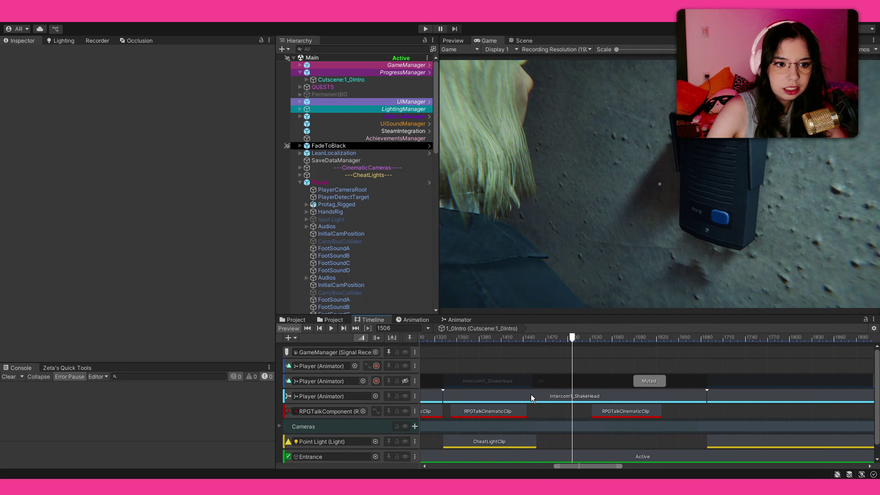
left_click(624, 334)
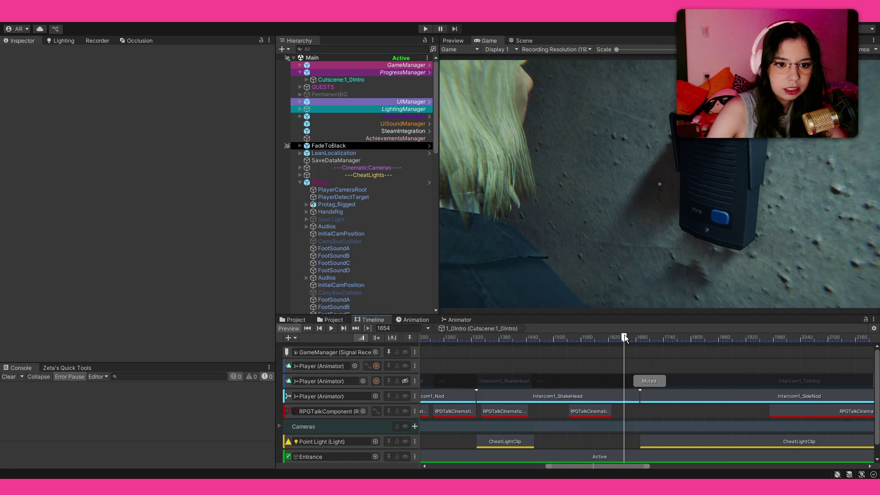
scroll(636, 384, "up", 3)
scroll(636, 383, "up", 1)
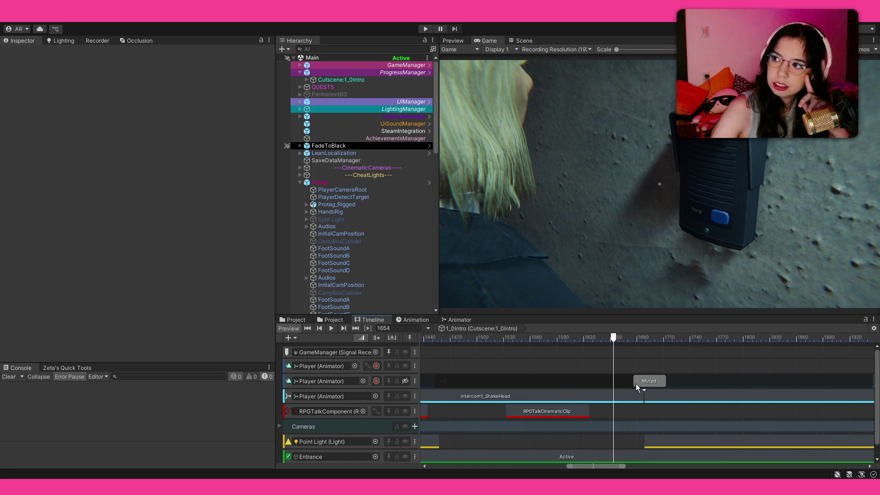
scroll(636, 384, "down", 6)
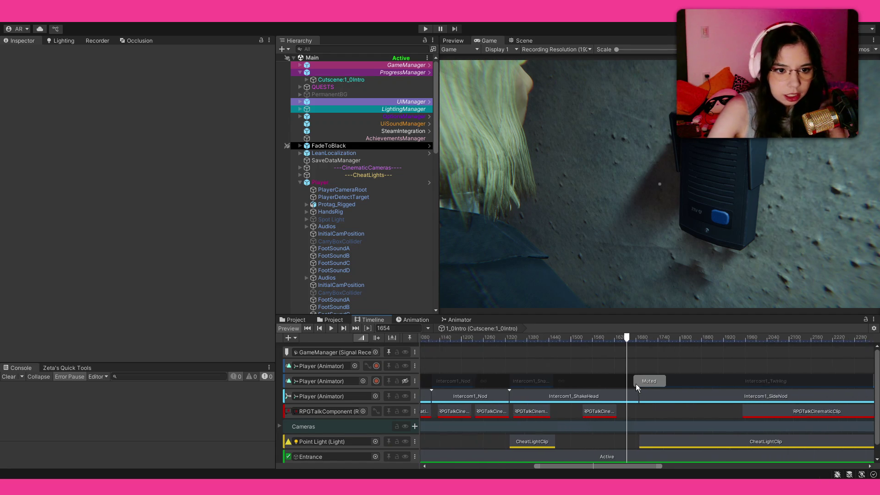
scroll(625, 389, "down", 5)
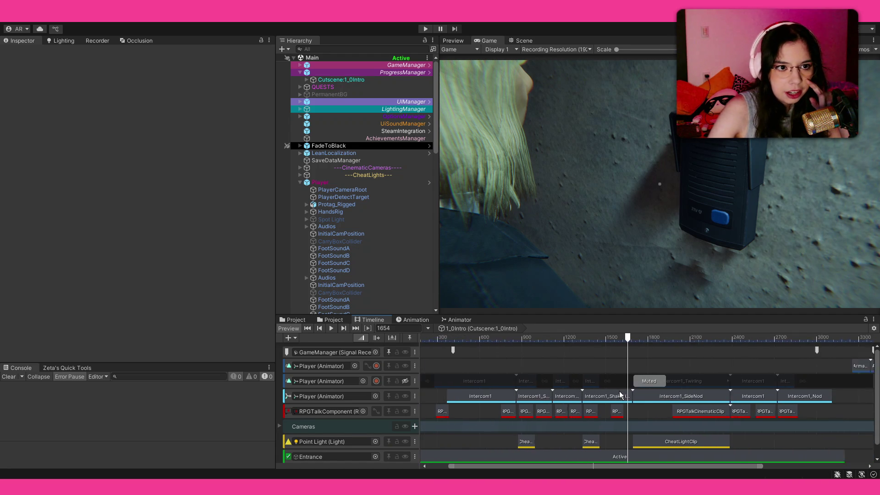
scroll(616, 400, "down", 1)
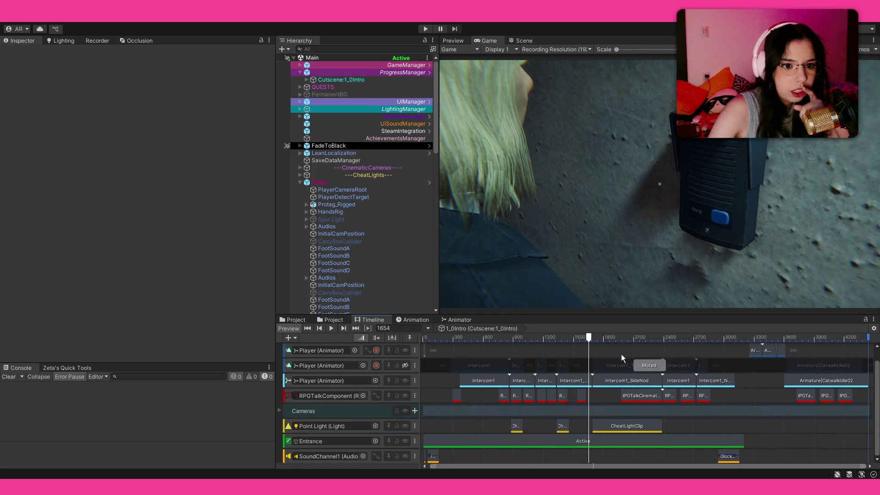
scroll(578, 375, "up", 1)
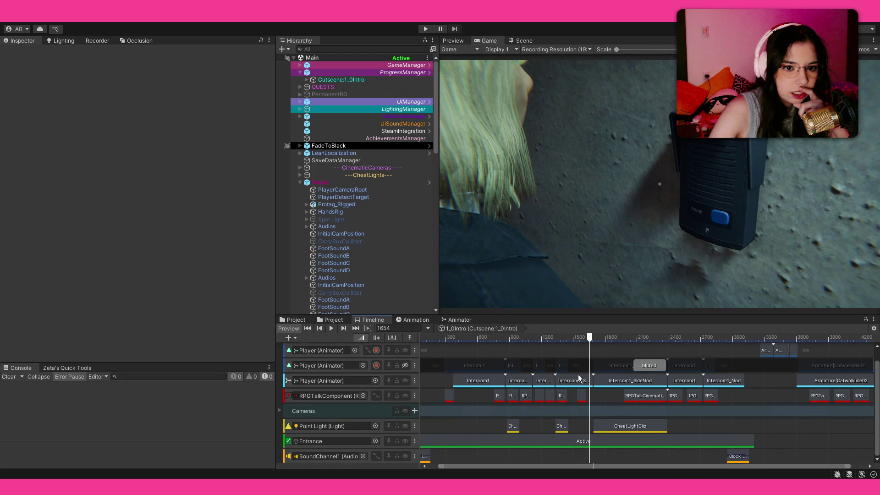
scroll(578, 375, "up", 10)
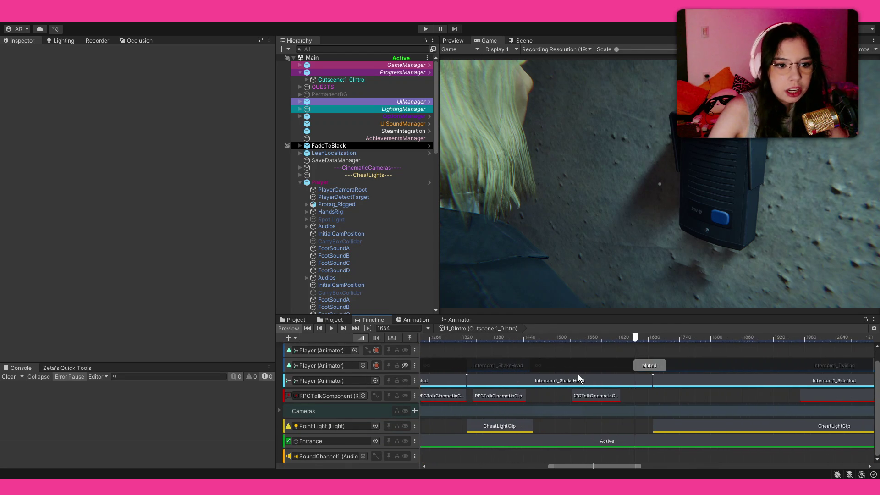
scroll(578, 374, "up", 5)
- Play from about frame 1673 through the intercom wall shot, then select Intercom1_SideNod
left_click_drag(697, 381, 600, 400)
scroll(600, 400, "up", 2)
scroll(624, 398, "up", 2)
left_click(599, 337)
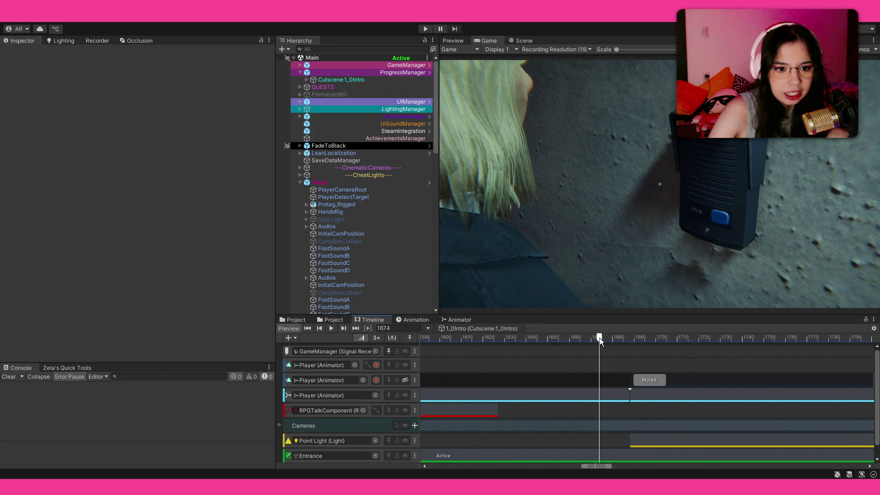
key("space")
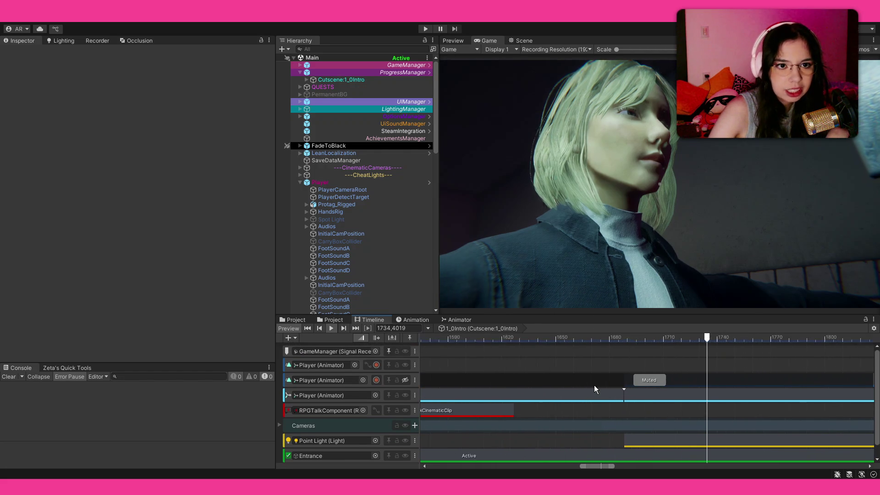
scroll(595, 388, "down", 5)
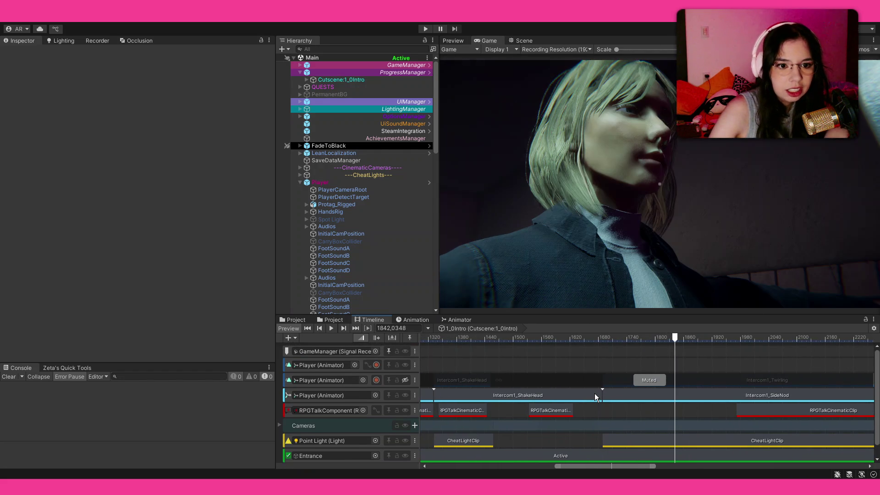
left_click_drag(606, 339, 618, 340)
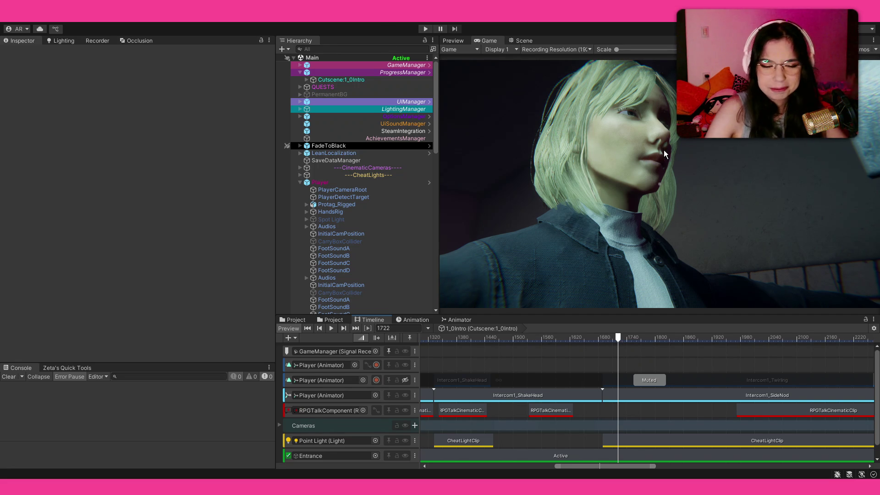
left_click_drag(563, 339, 600, 358)
scroll(604, 357, "up", 8)
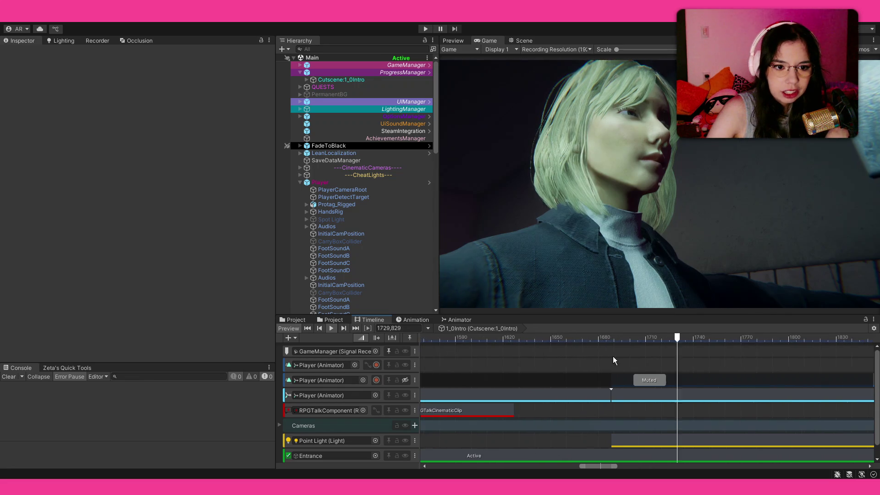
left_click(614, 396)
- Replace SideNod with Twirling in the clip's name, then scrub the preview to frame 1734
mouse_move(611, 397)
left_mouse_down()
mouse_move(591, 393)
mouse_move(613, 398)
left_mouse_up()
scroll(613, 399, "down", 5)
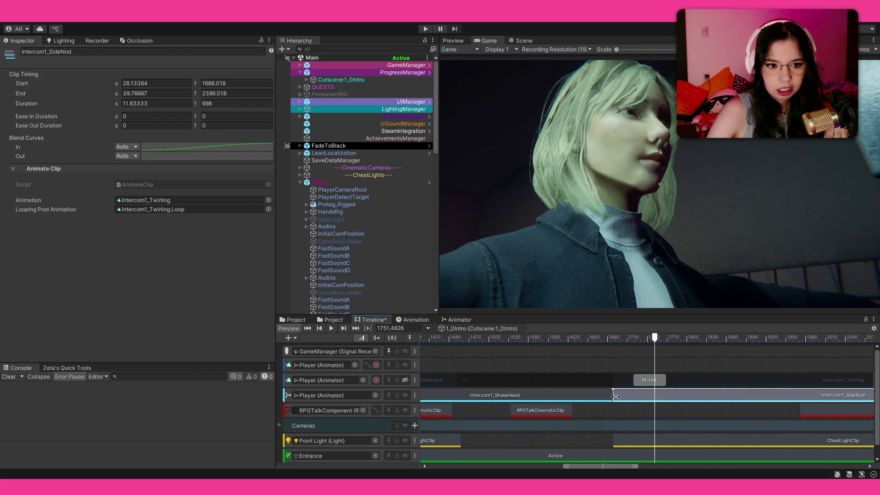
scroll(616, 404, "down", 3)
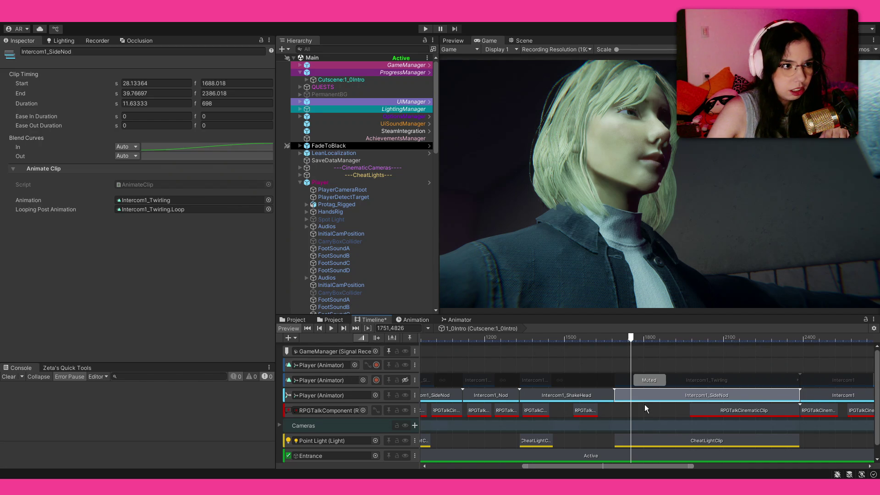
left_click(59, 51)
double_click(60, 51)
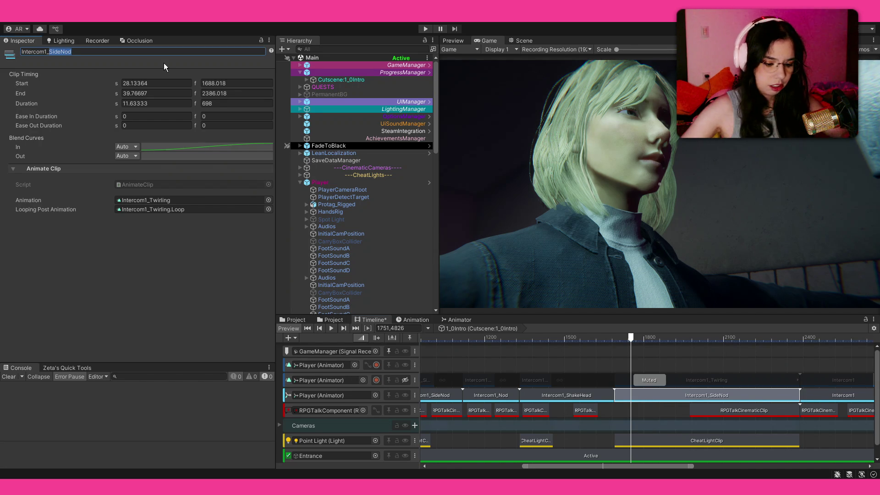
type("Twirling")
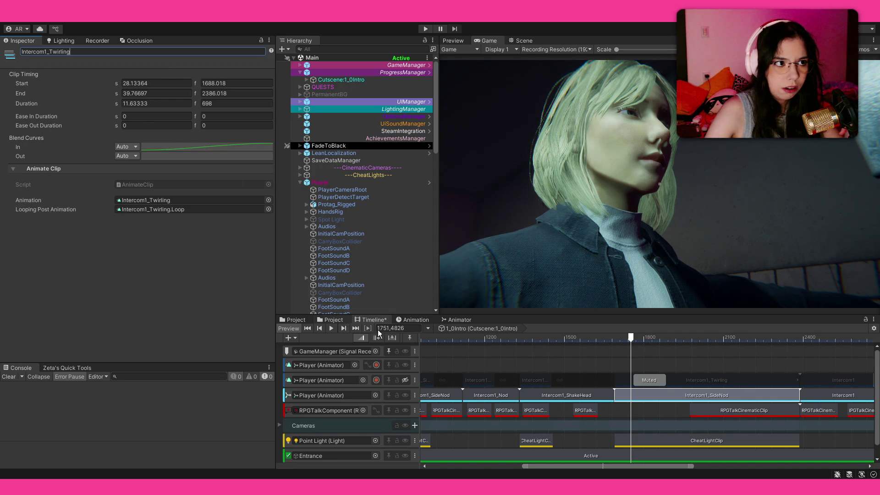
mouse_move(606, 339)
left_mouse_down()
mouse_move(642, 340)
mouse_move(605, 339)
mouse_move(320, 236)
left_mouse_up()
left_click(364, 101)
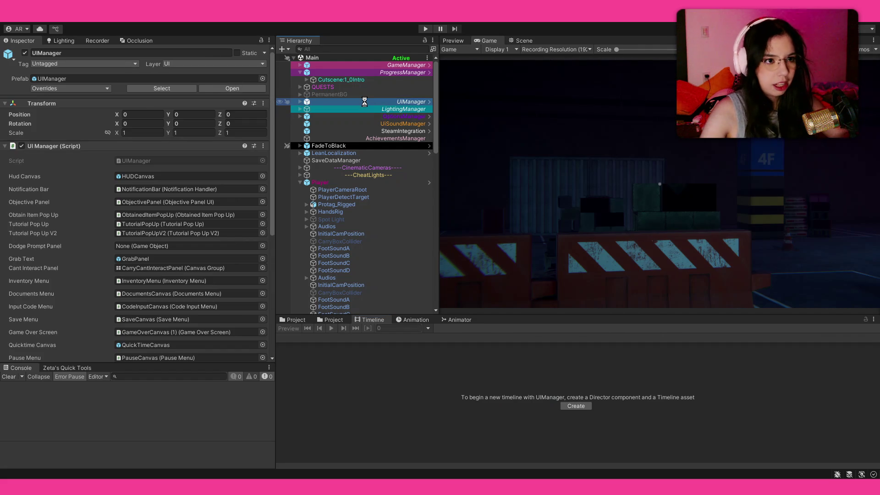
- Select ProgressManager and enter Play mode to watch the intro reach the intercom dialogue
left_click(395, 74)
left_click(175, 191)
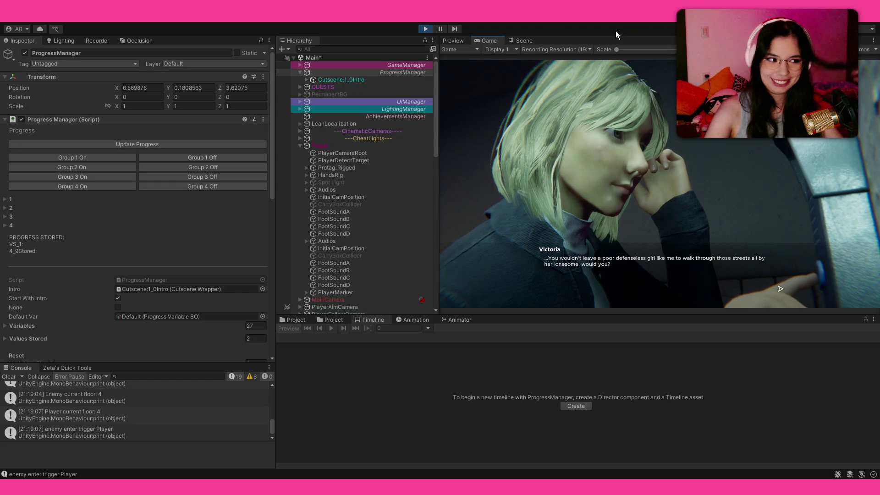
- Stop the play-test and reopen the Cutscene:1_0Intro timeline
left_click(425, 29)
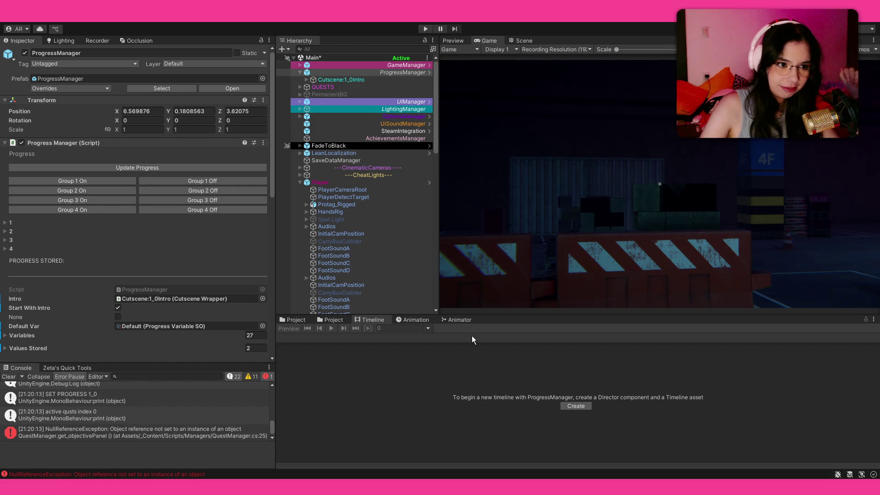
left_click(336, 318)
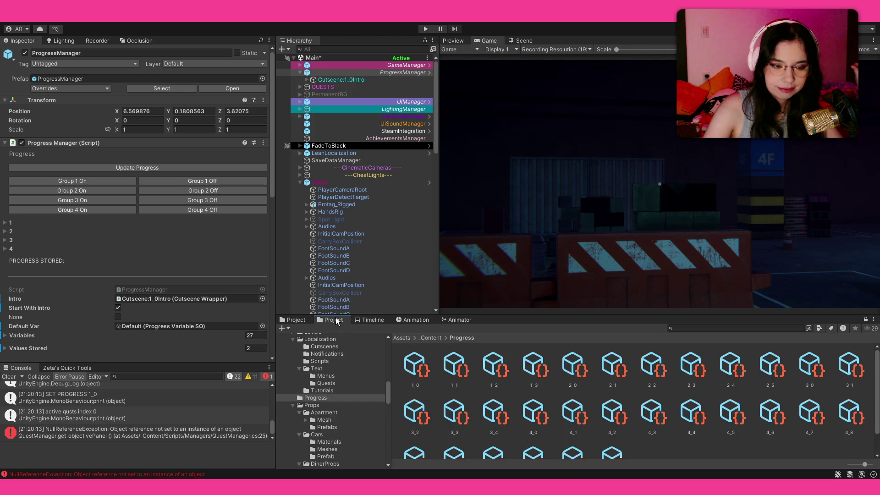
left_click(289, 319)
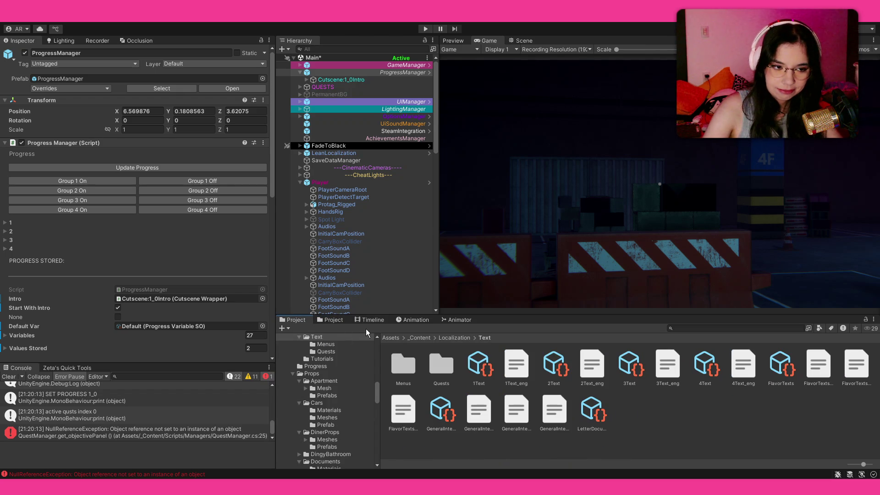
left_click(377, 320)
left_click(359, 80)
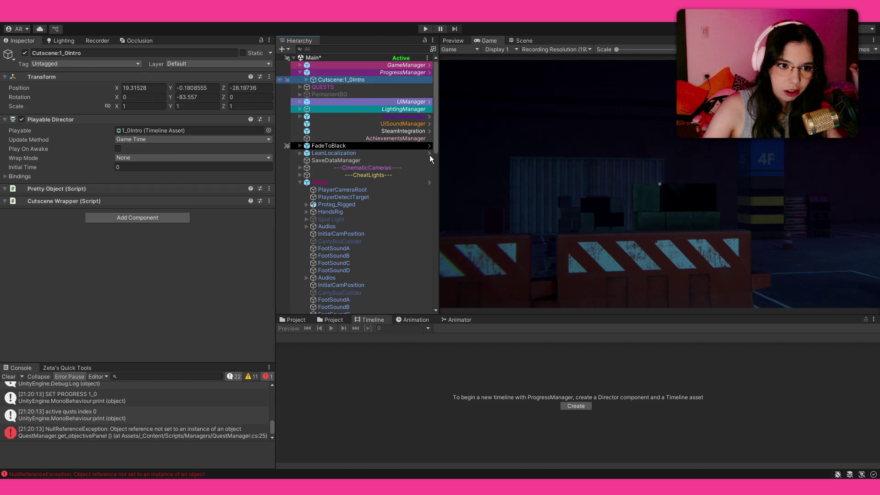
- Ping the Intercom1_Twirling clip's source animation and select the ParkingLot_Anims1 model
left_click(638, 402)
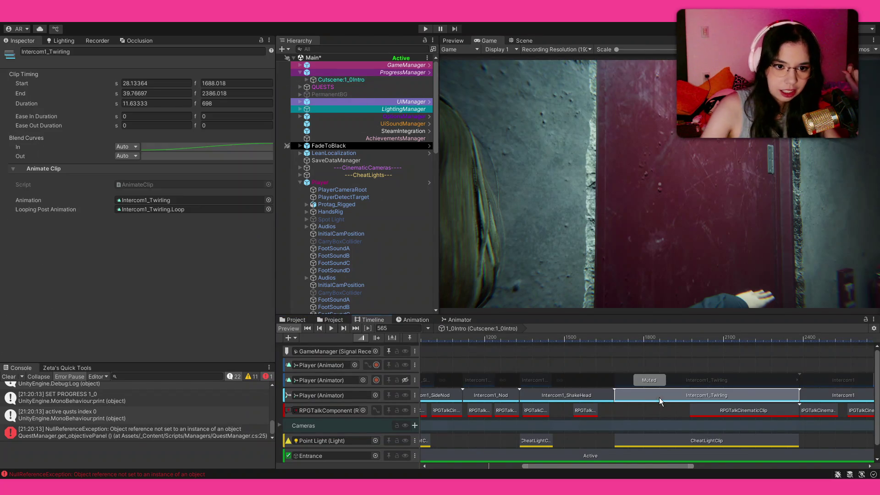
left_click(174, 200)
left_click(291, 320)
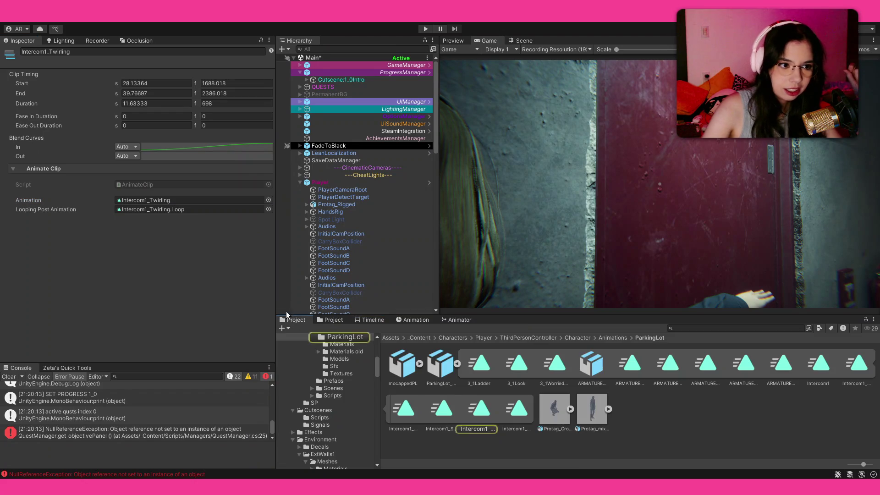
left_click(428, 361)
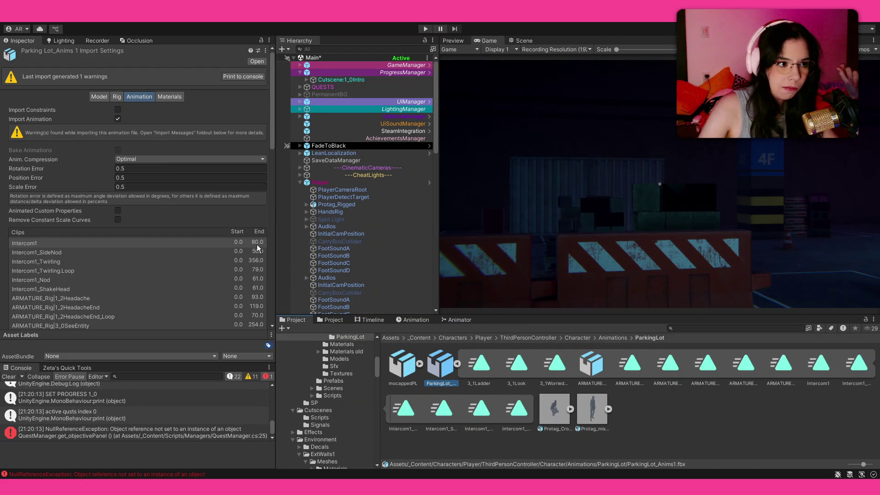
- Play Intercom1_Twirling in the character preview, then select the Intercom1_Twirling.Loop clip
left_click(69, 260)
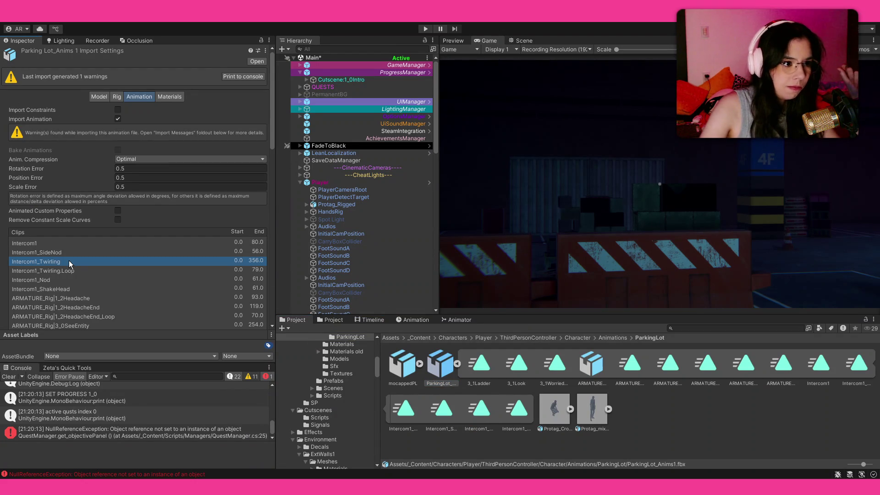
left_click(521, 40)
left_click(450, 42)
scroll(601, 115, "up", 5)
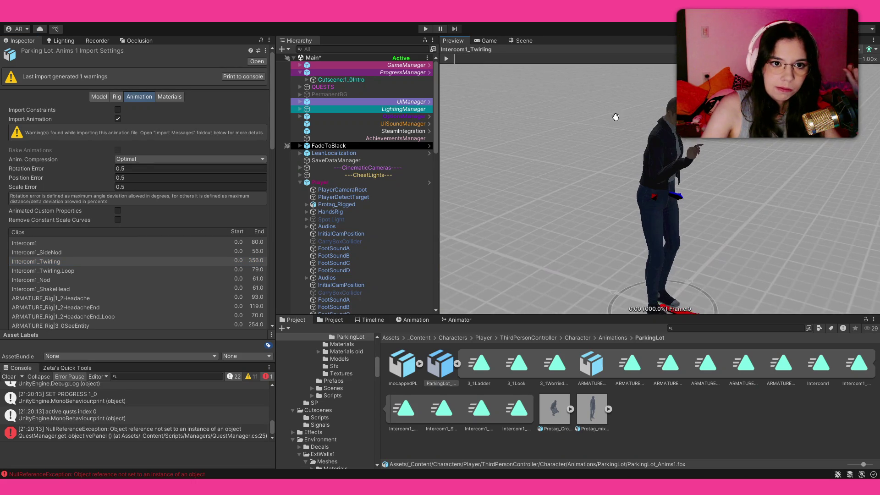
left_click_drag(601, 115, 590, 124)
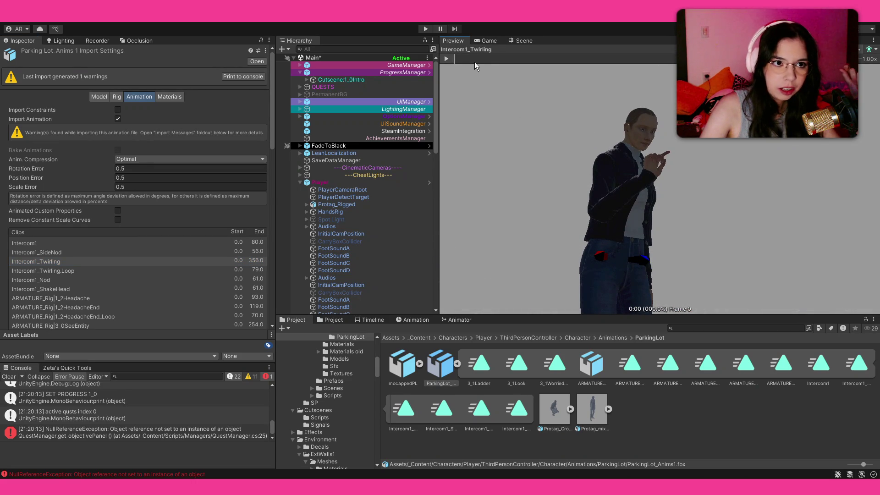
left_click(447, 59)
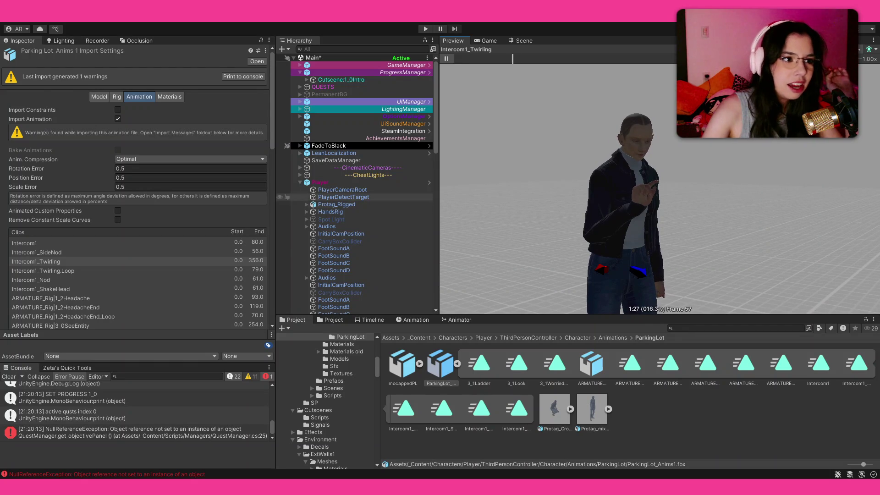
left_click(215, 270)
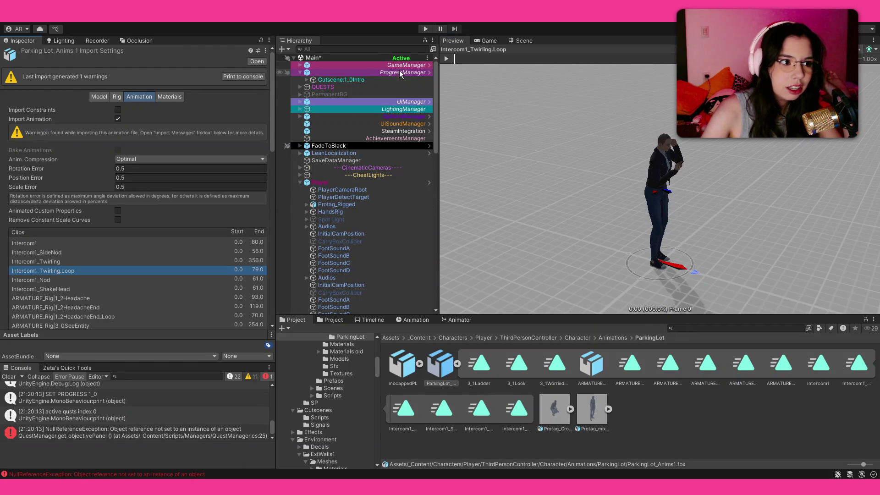
- On the Intercom1_Twirling clip, bake Root Transform Position (Y) into pose, based upon Feet
scroll(132, 256, "down", 10)
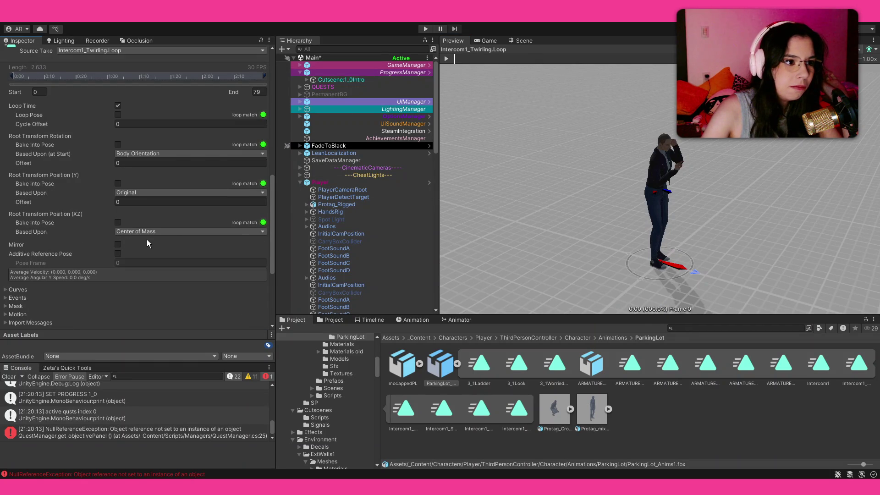
scroll(112, 273, "up", 8)
left_click(64, 113)
scroll(106, 243, "down", 8)
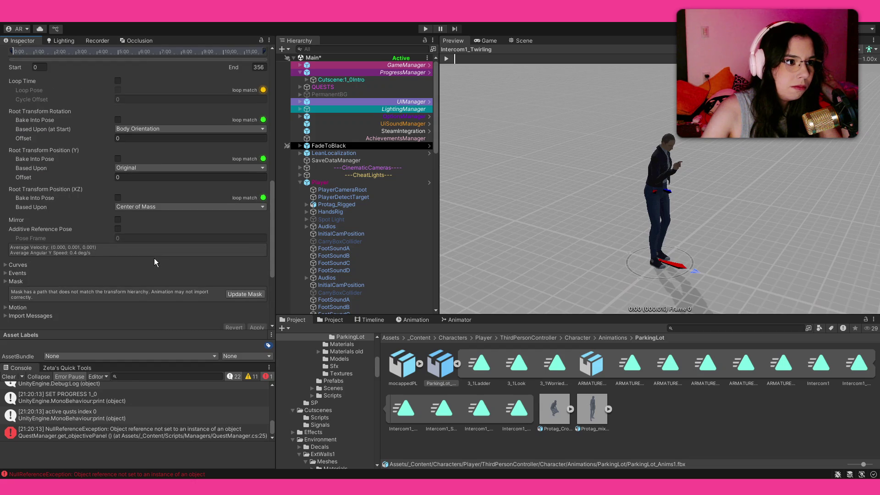
left_click(118, 158)
left_click(138, 197)
- Bake the Intercom1_Twirling.Loop clip's vertical root position into pose and apply the import settings
scroll(84, 179, "up", 10)
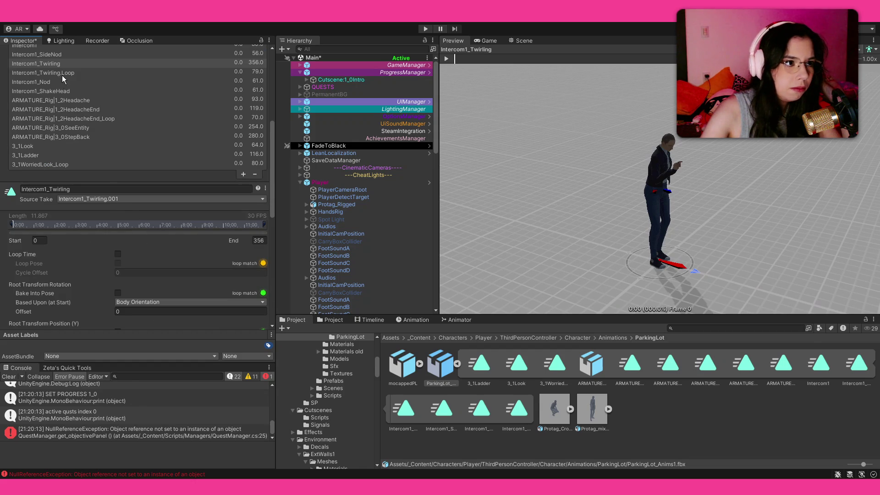
left_click(63, 73)
scroll(125, 226, "down", 1)
scroll(125, 226, "down", 1)
left_click(117, 282)
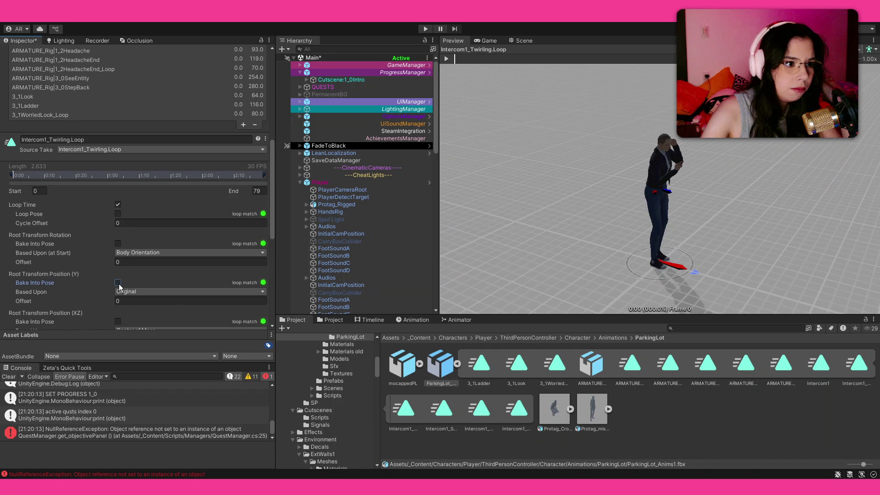
scroll(82, 280, "down", 7)
left_click(257, 260)
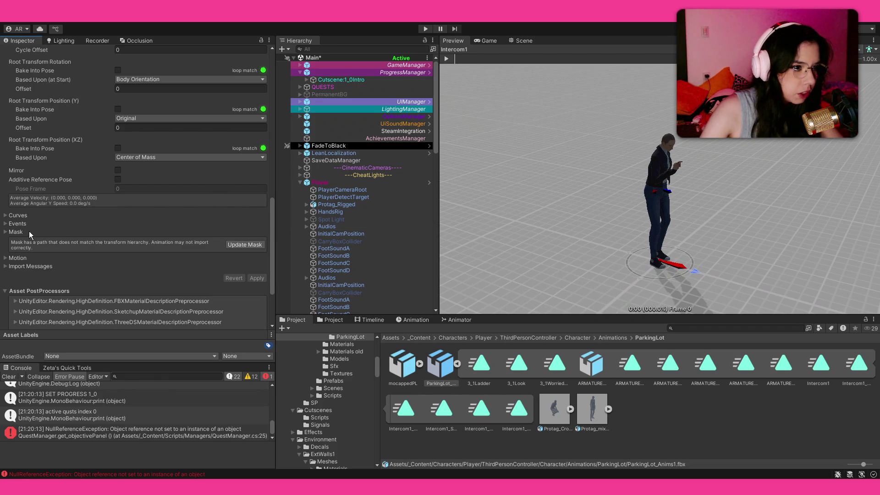
- Update the Intercom1 clip's mask from the rig and expand its Transform bone list
left_click(237, 246)
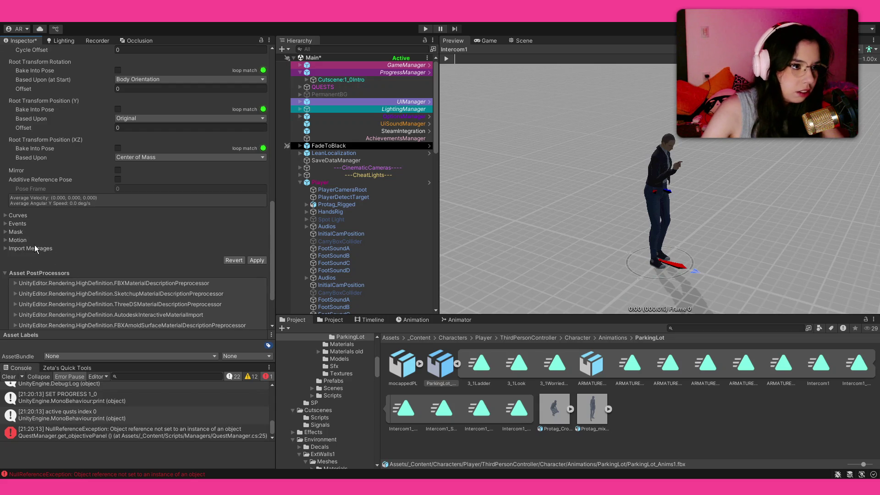
left_click(18, 240)
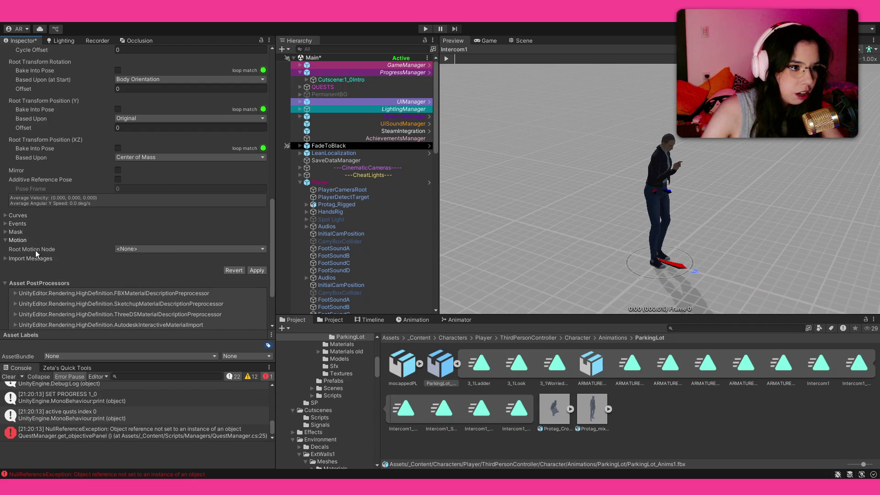
left_click(18, 232)
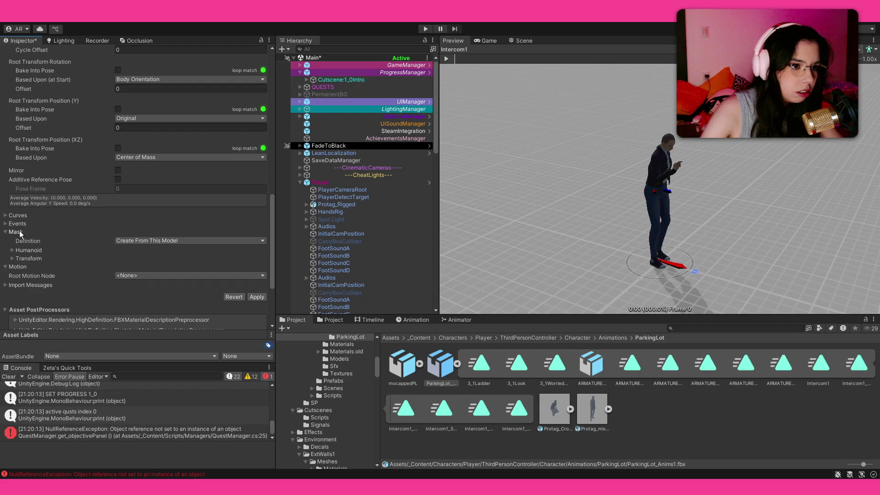
left_click(22, 259)
left_click(26, 287)
- Browse the mask's bone tree, including thigh.R and face, search 'face', then return to the Game view
scroll(31, 276, "down", 5)
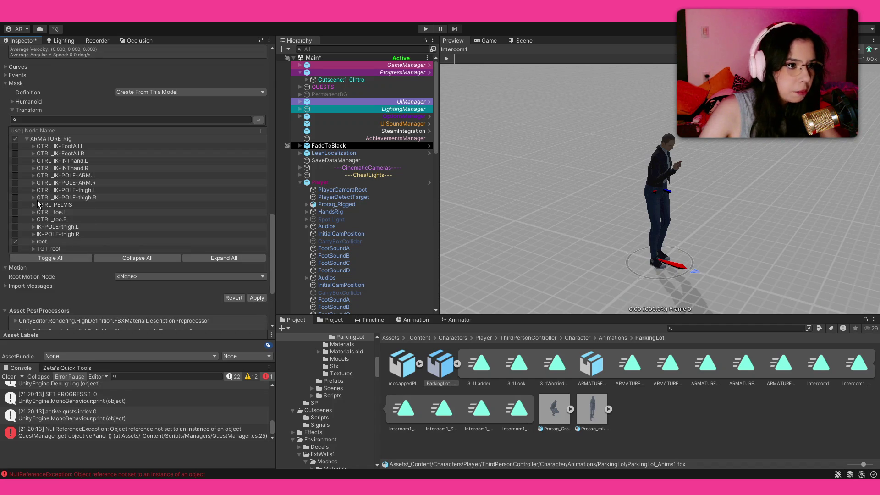
left_click(33, 241)
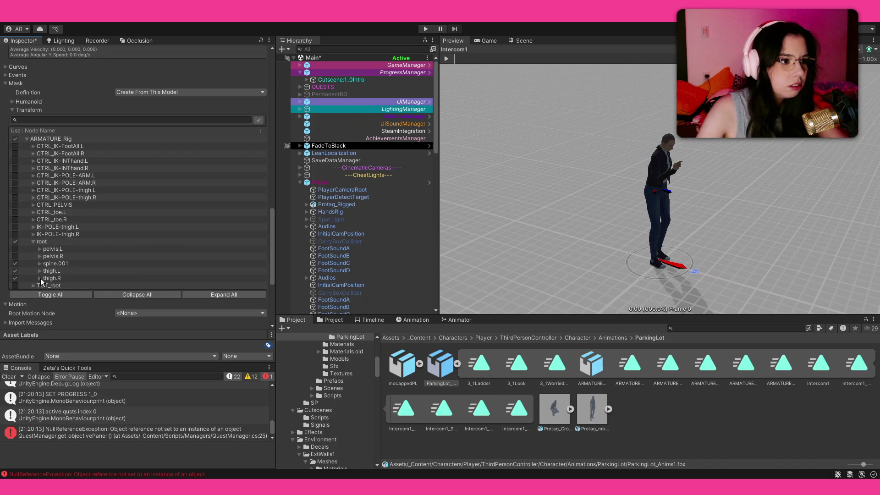
left_click(39, 278)
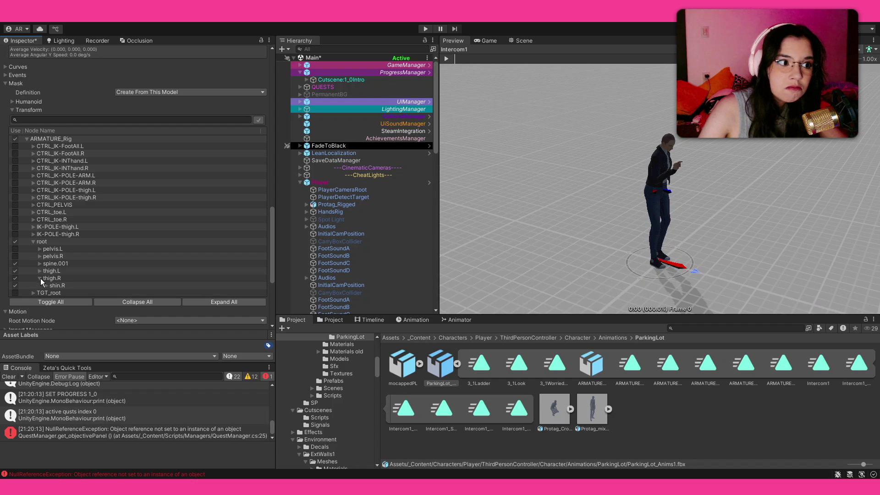
left_click(39, 278)
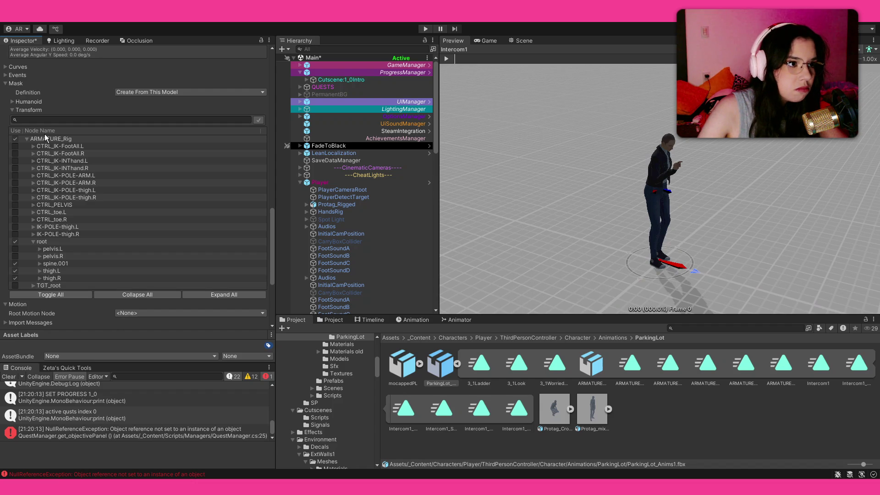
type("face")
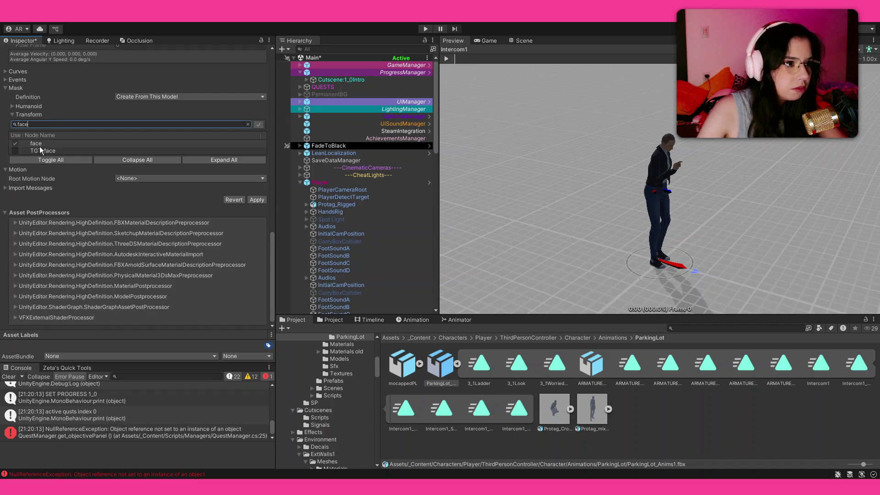
left_click(248, 124)
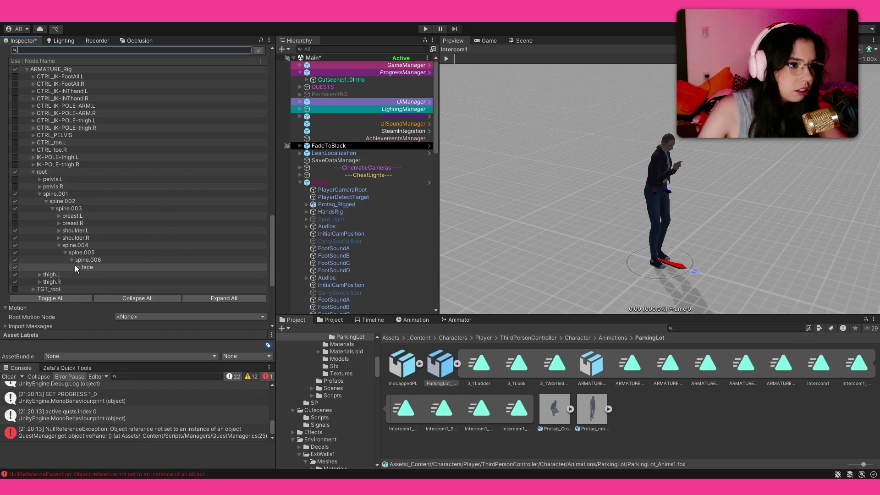
left_click(77, 267)
left_click(78, 267)
scroll(123, 259, "up", 10)
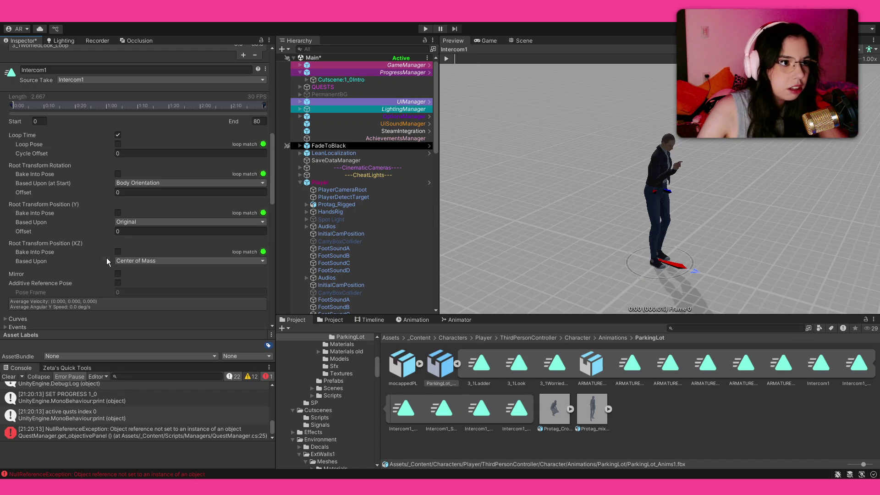
scroll(233, 300, "down", 10)
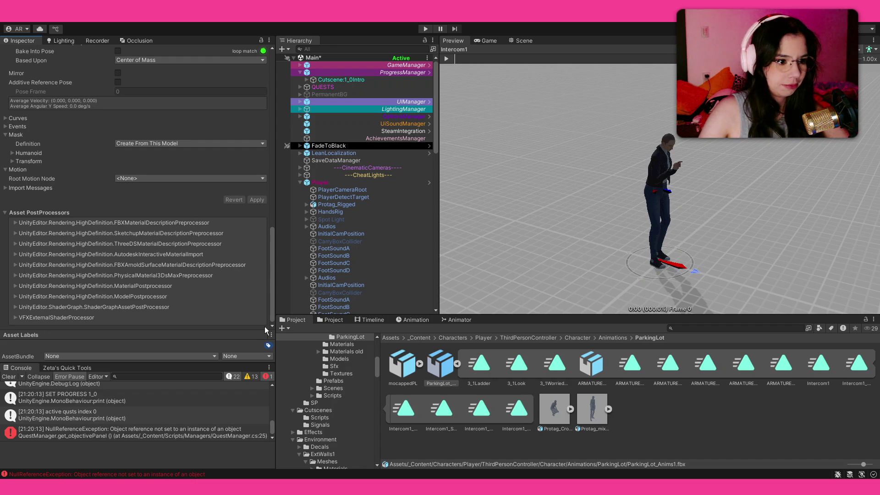
left_click(495, 40)
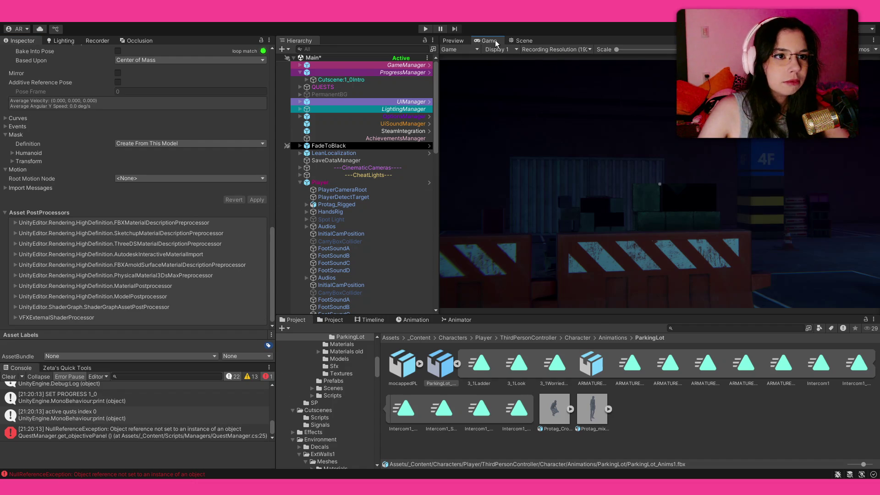
- Select GameManager, play the game, and advance the intro cutscene's first dialogue line
left_click(394, 64)
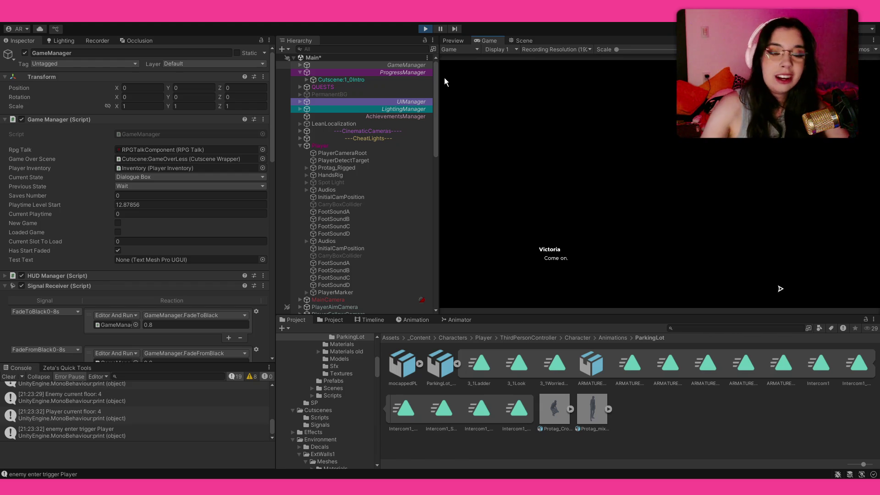
key("Return")
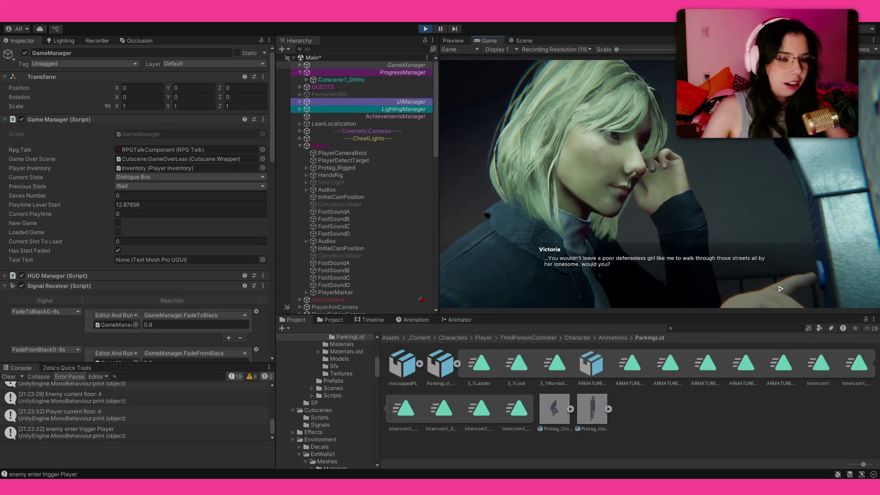
- Exit Play mode after the intro cutscene ends on the 4F garage view
left_click(427, 28)
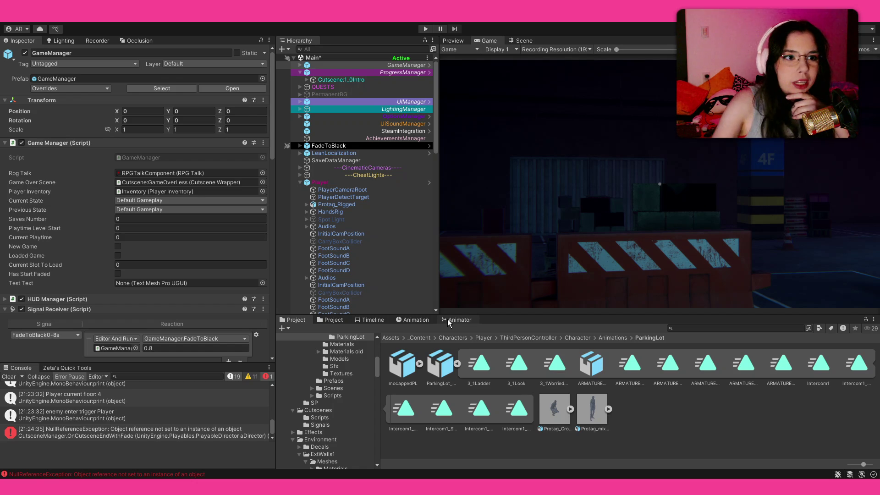
- Open the Animator state graph and show the player's Cutscene layer
left_click(429, 321)
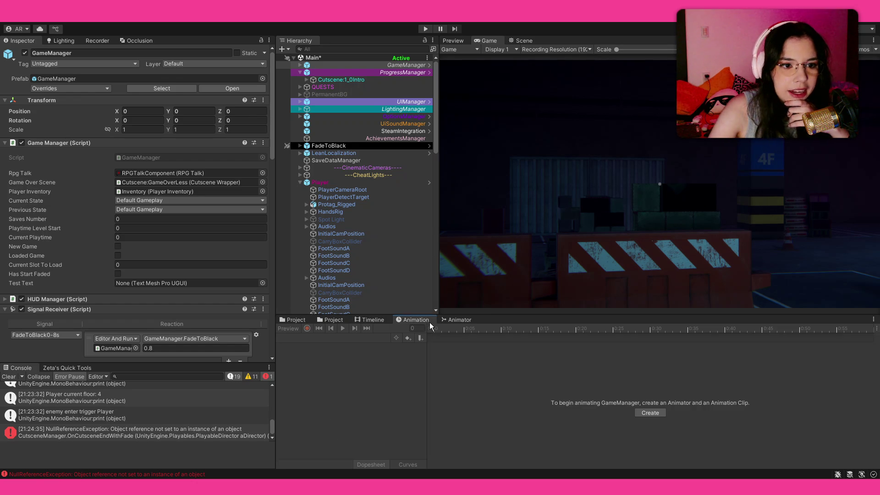
left_click(458, 320)
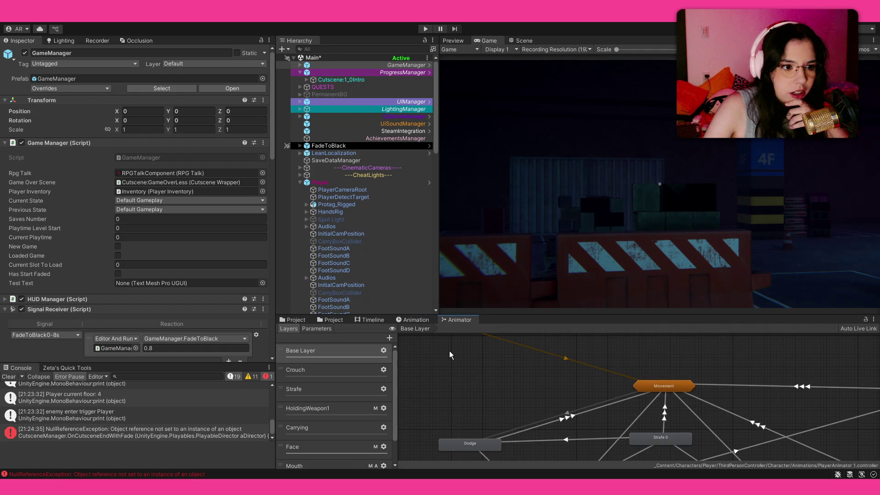
left_click_drag(619, 389, 561, 397)
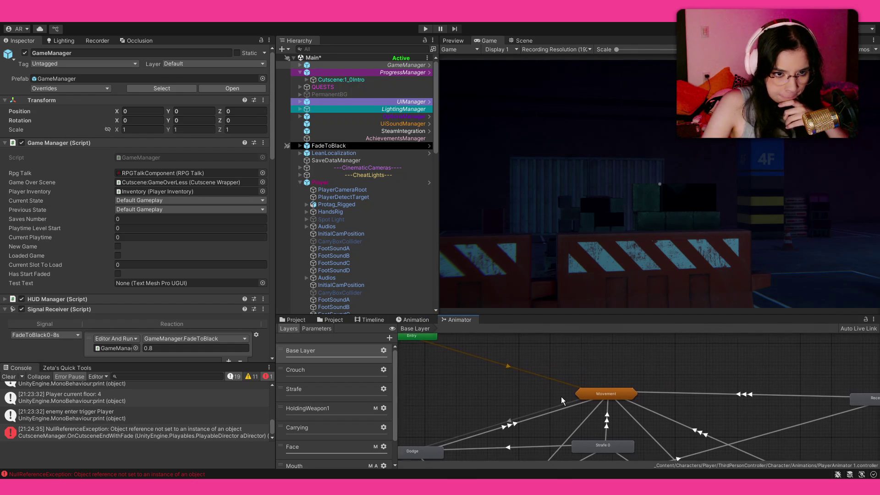
scroll(340, 406, "down", 3)
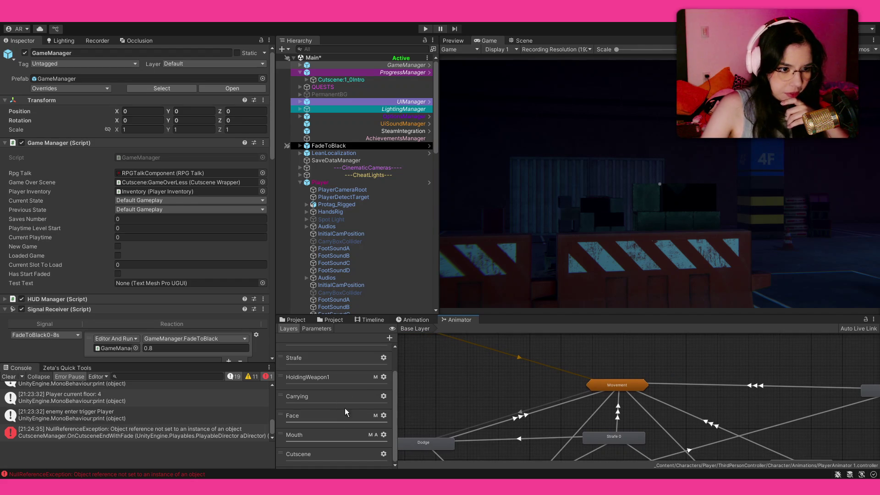
left_click(334, 450)
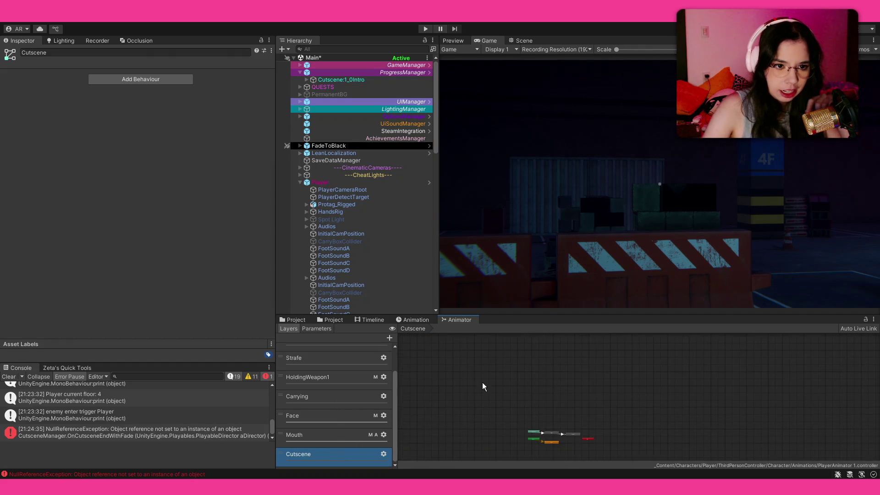
- Zoom into the Cutscene layer graph, select the Single state, then bring up the empty Timeline
scroll(541, 427, "up", 5)
scroll(516, 364, "down", 3)
scroll(522, 371, "up", 1)
scroll(533, 378, "up", 3)
scroll(539, 358, "down", 2)
scroll(573, 375, "up", 2)
left_click_drag(570, 376, 577, 382)
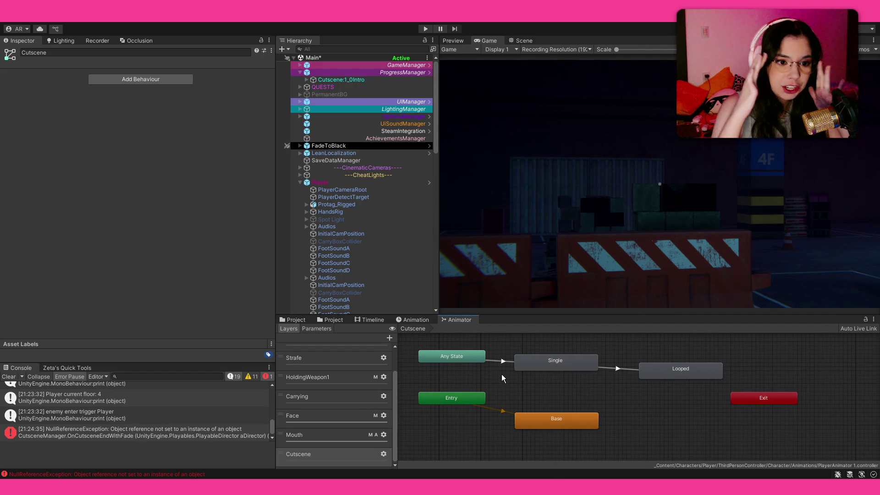
left_click(540, 368)
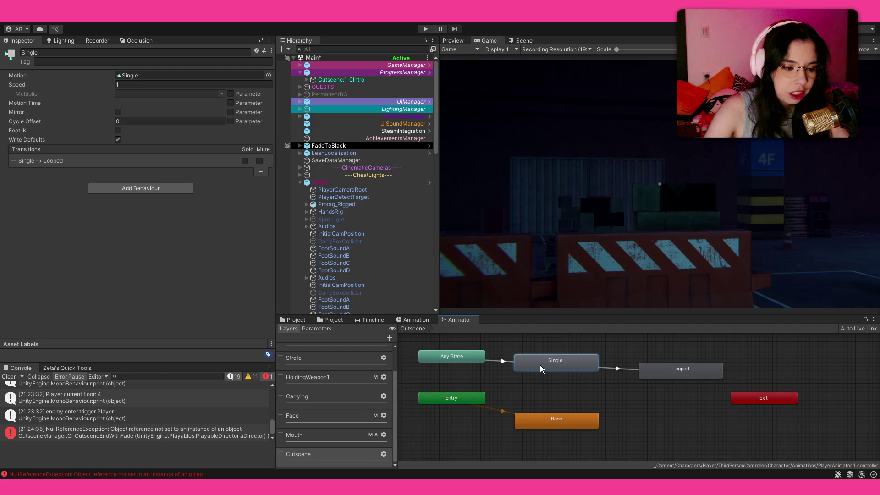
left_click(361, 317)
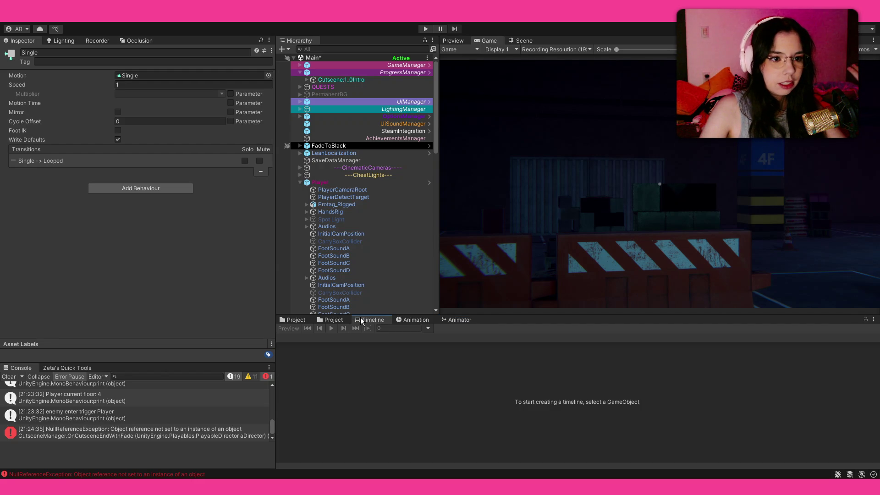
- Load Cutscene:1_0Intro into the Timeline and select its second RPGTalkCinematicClip (22.35–24.08 s, lines 12–13)
left_click(354, 79)
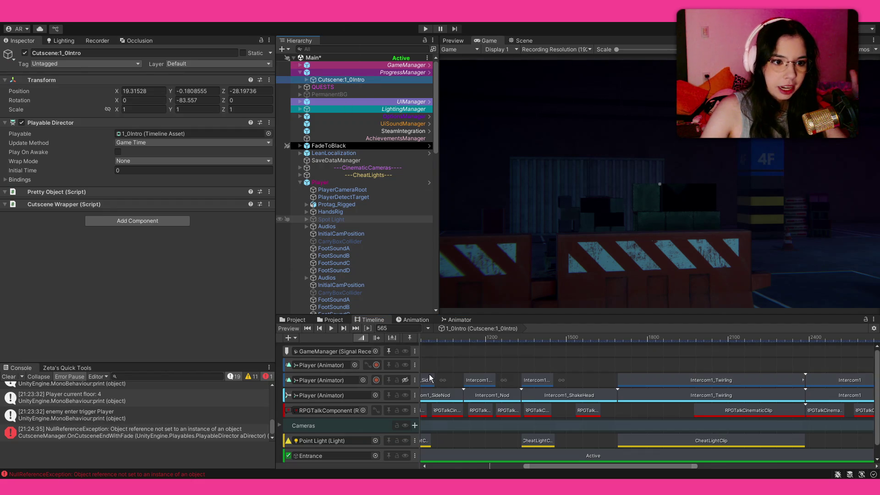
scroll(546, 377, "up", 5)
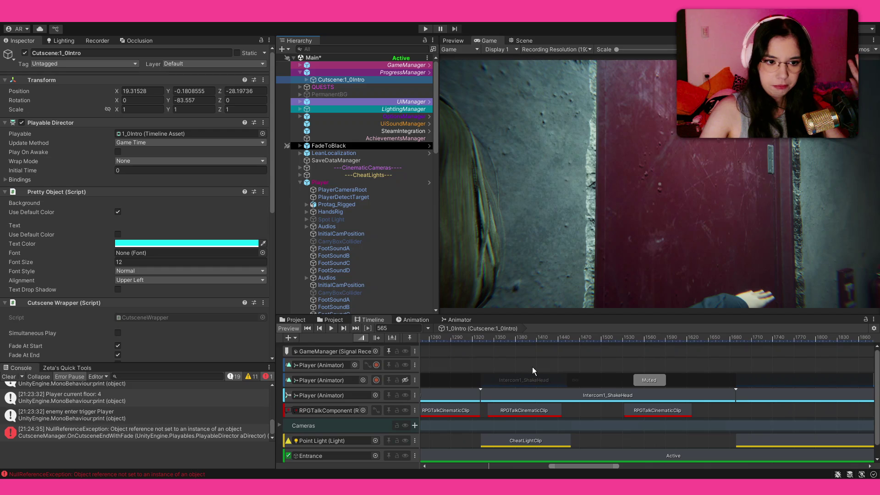
left_click(498, 410)
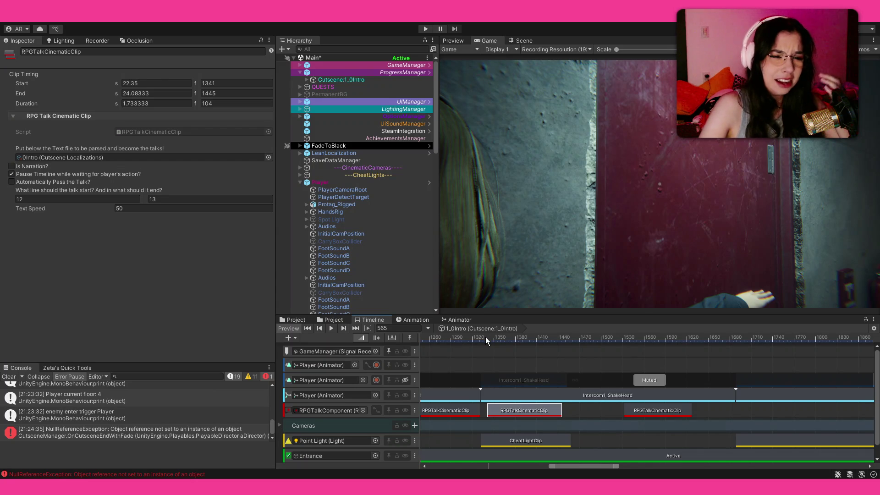
- Scrub the playhead from frame 1338 into the dialogue, then return to the Animator's Cutscene layer
left_click(485, 337)
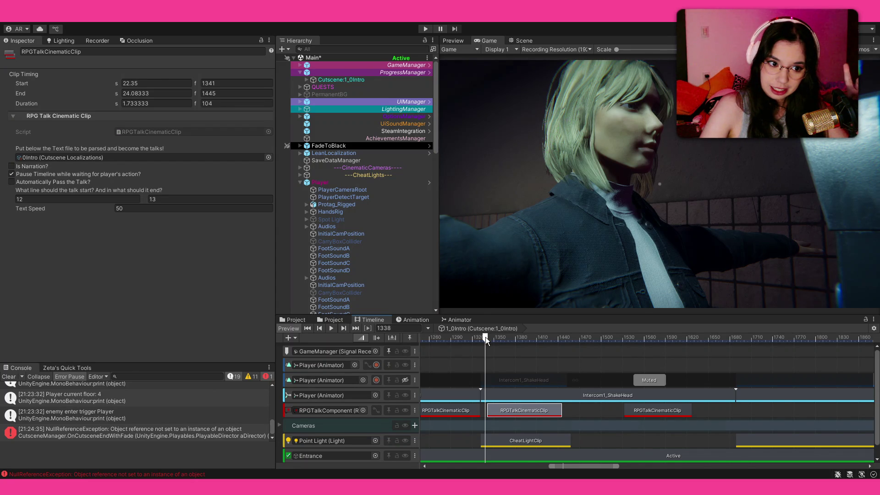
left_click_drag(485, 336, 560, 345)
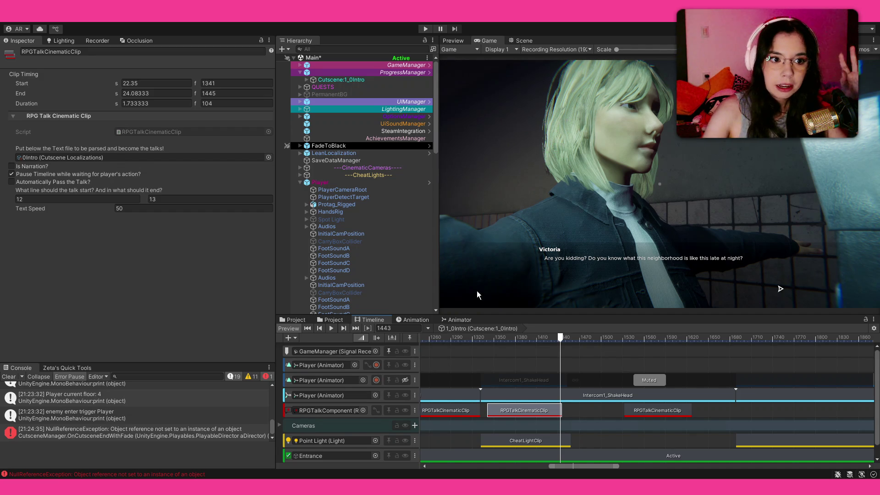
left_click(460, 320)
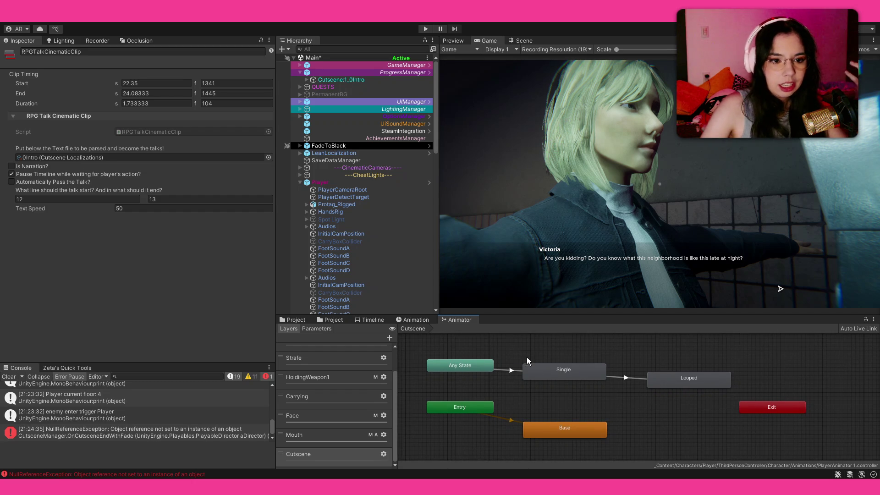
- Inspect the Single and Looped states and the Single-to-Looped transition, then return to the 1_0Intro timeline
left_click(534, 372)
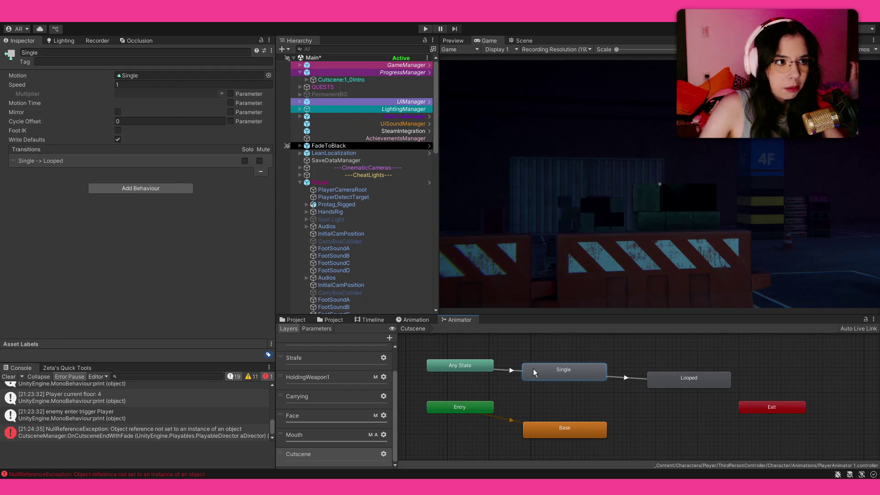
left_click(678, 389)
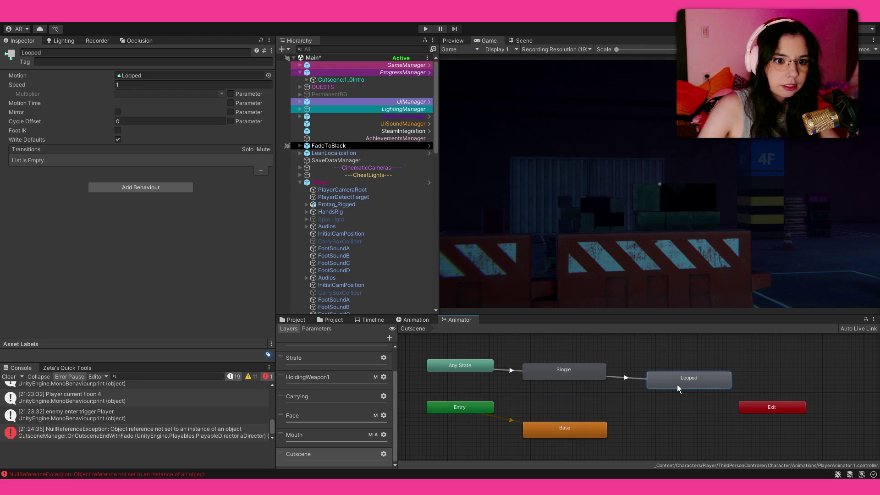
left_click(581, 373)
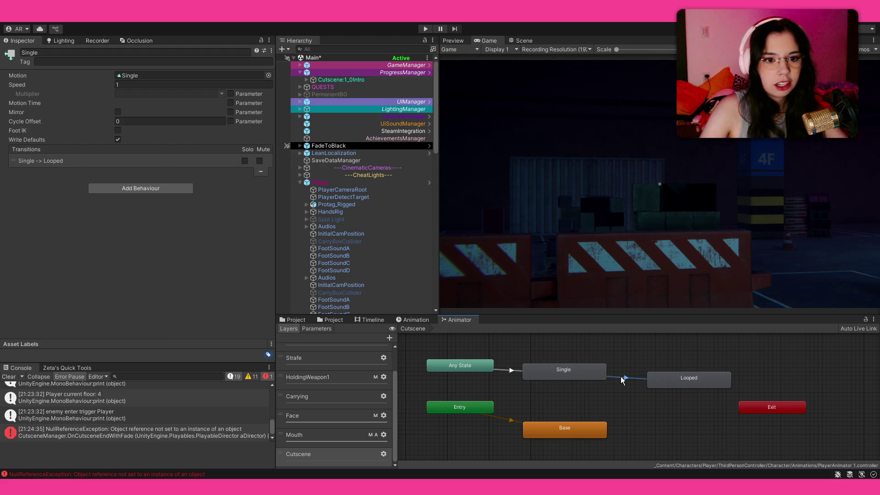
left_click(622, 380)
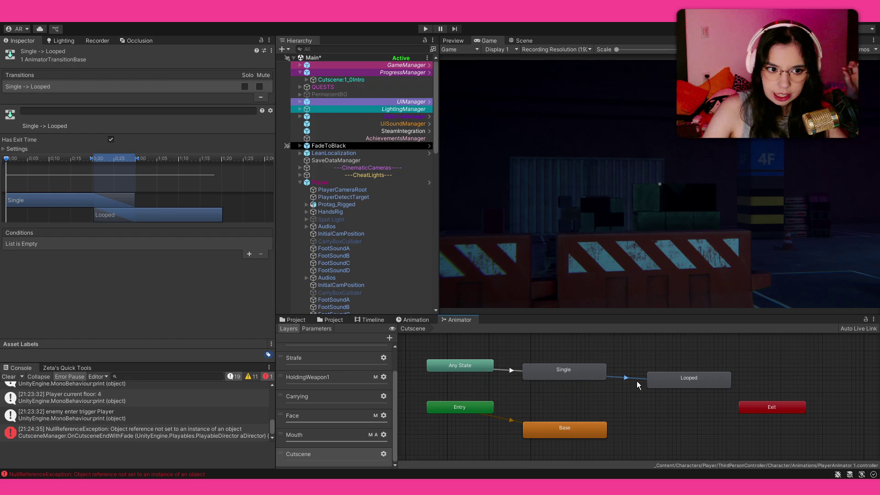
left_click(621, 355)
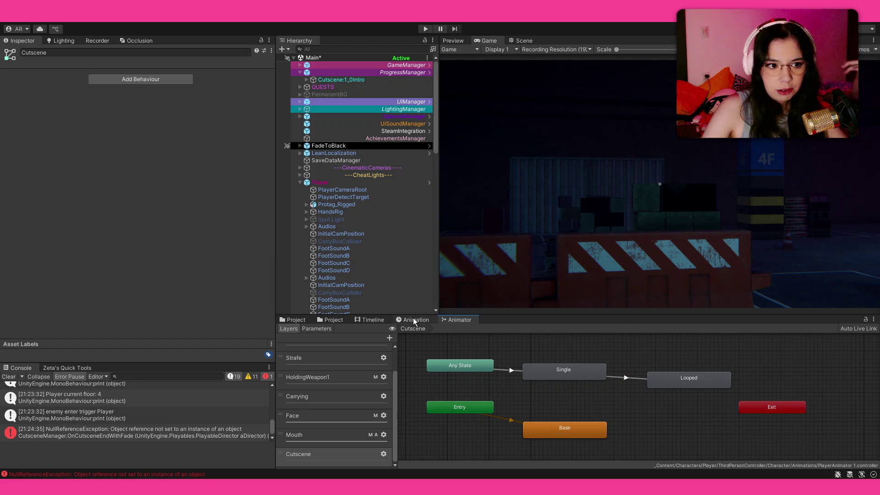
left_click(412, 320)
left_click(378, 319)
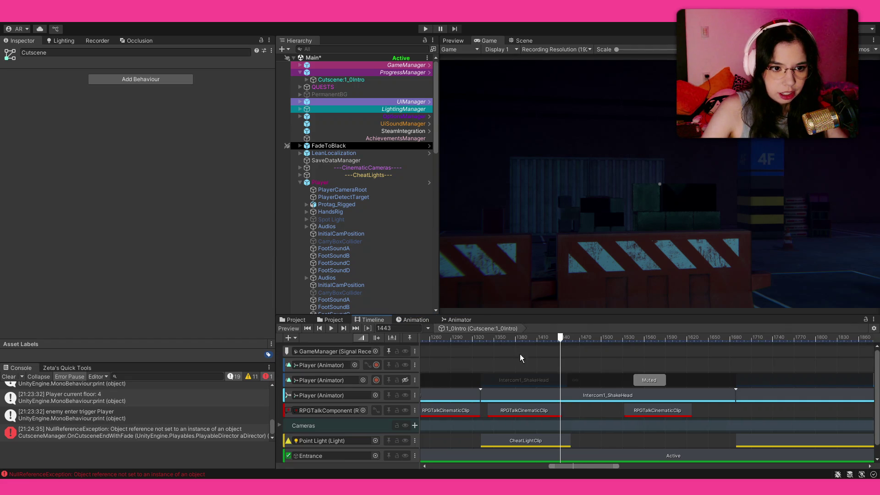
- Review the Intercom1_ShakeHead clip's timing, then alternate between the Single and Looped Animator states, ending on Single
left_click(567, 397)
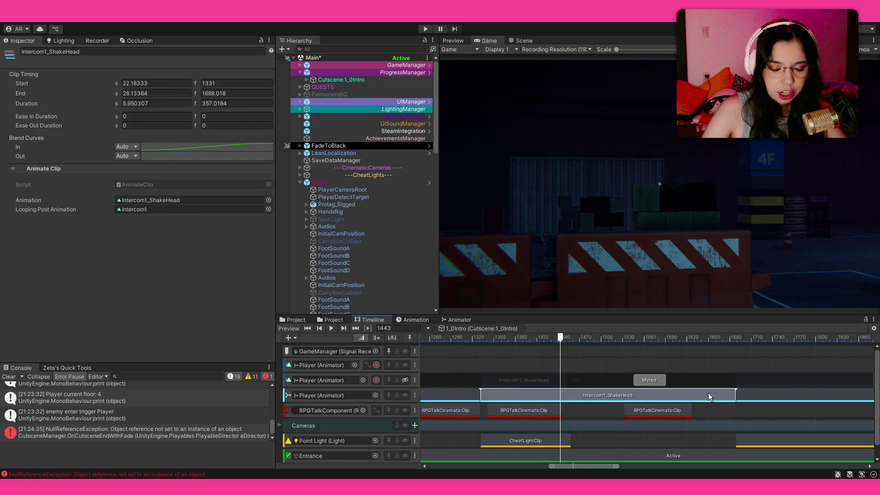
scroll(708, 394, "down", 3)
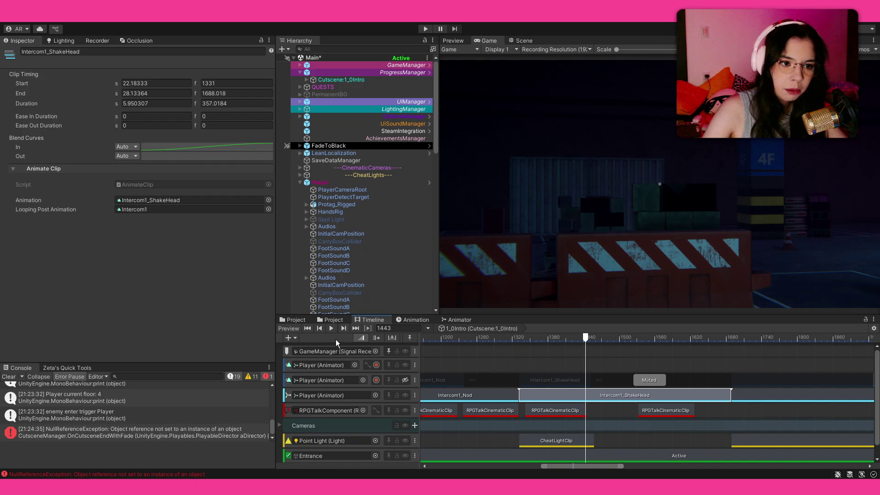
left_click(449, 320)
left_click(564, 376)
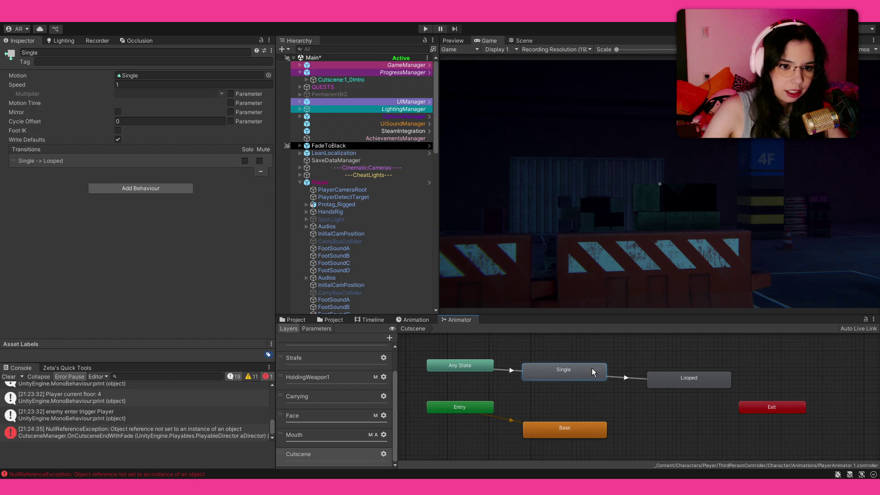
left_click(649, 378)
left_click(534, 371)
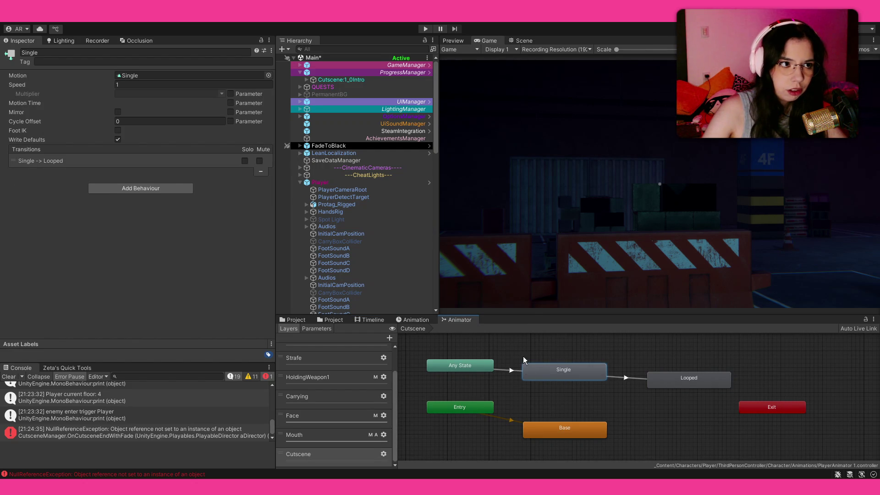
left_click(670, 378)
left_click(584, 364)
left_click(673, 388)
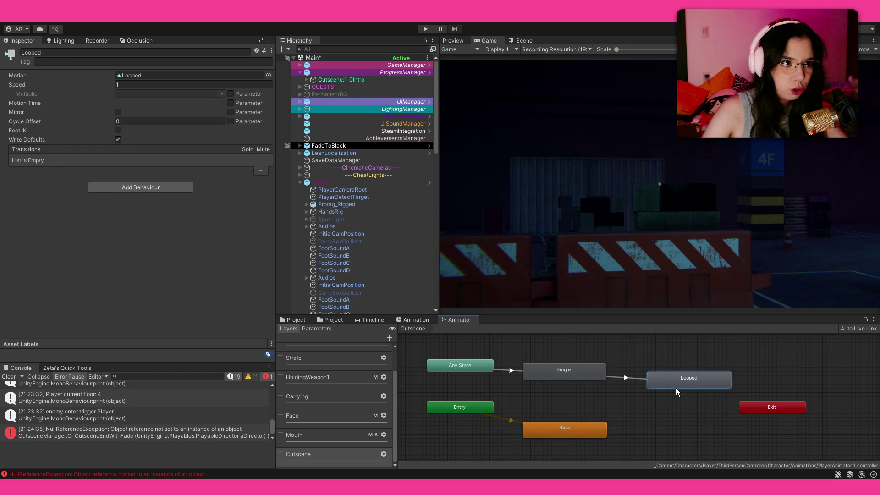
left_click(604, 376)
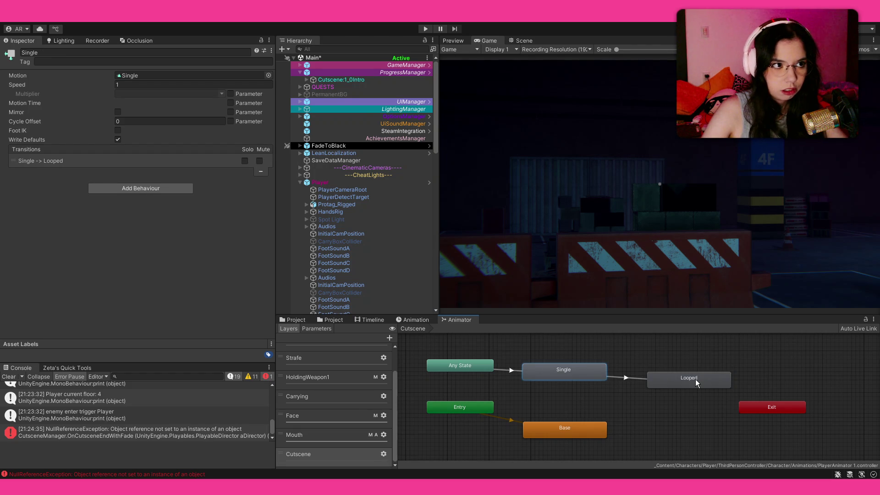
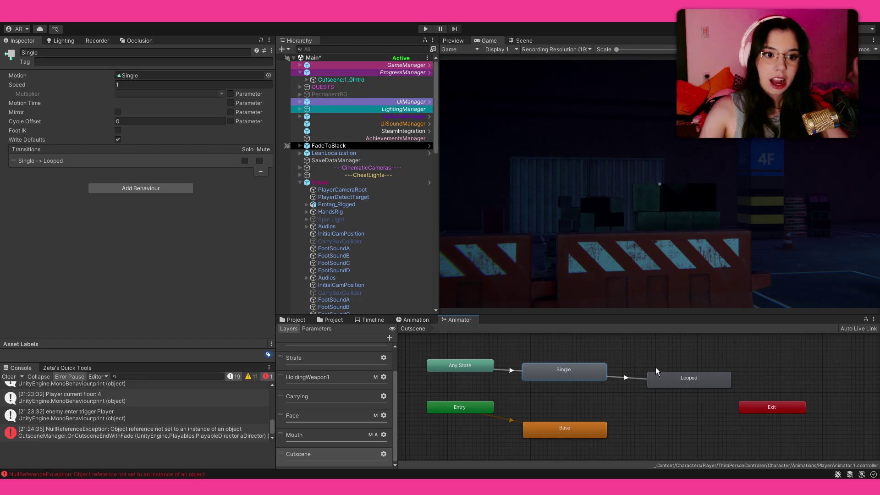
- Inspect the Intercom1_ShakeHead timeline clip, confirming Intercom1 as its looping post animation
left_click(365, 322)
left_click(591, 391)
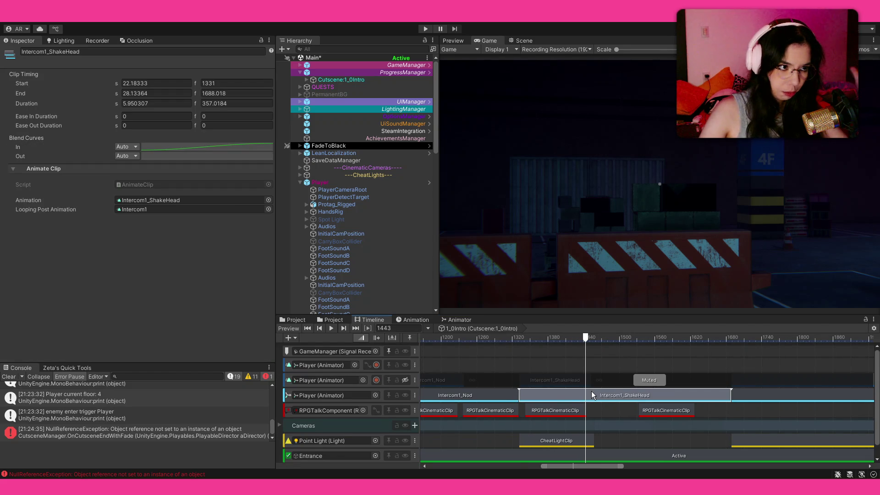
left_click(361, 338)
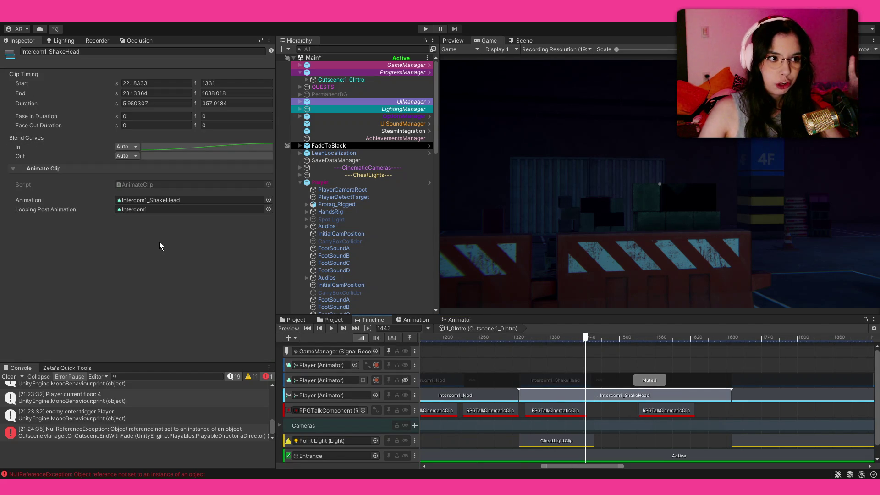
left_click(405, 320)
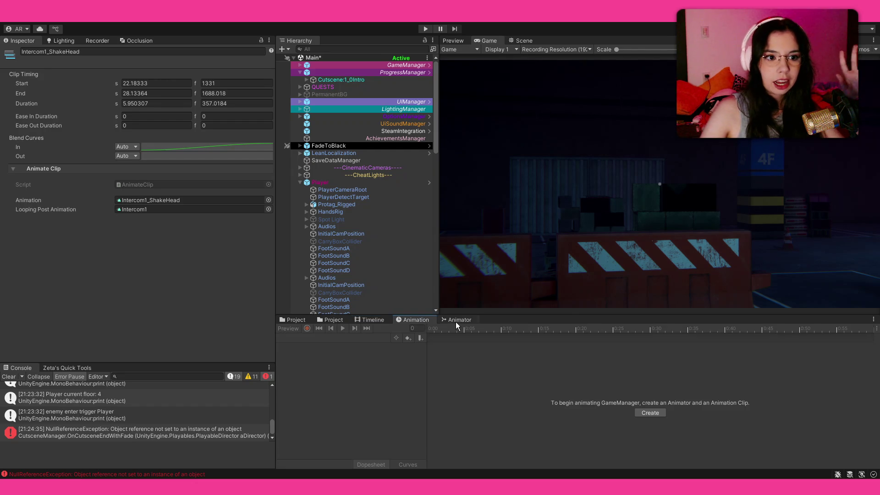
- Review the Cutscene layer's Any State → Single transition and its Single condition in the Animator
left_click(457, 320)
left_click(513, 370)
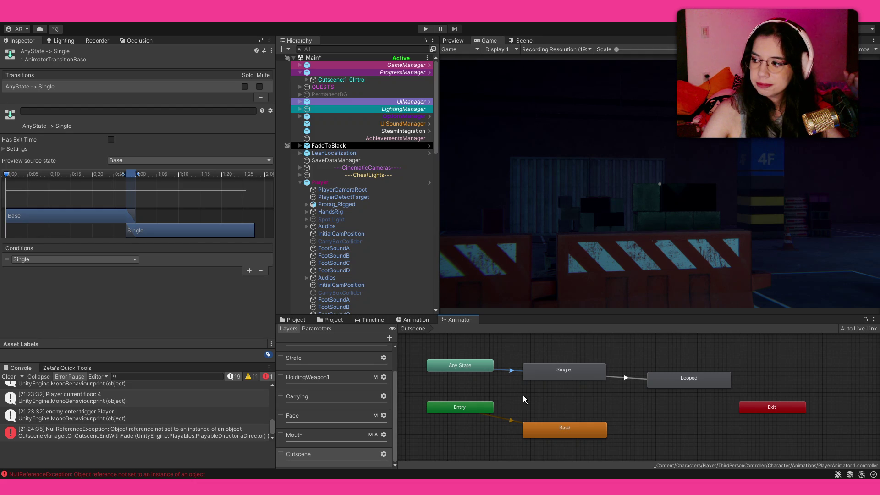
left_click(480, 377)
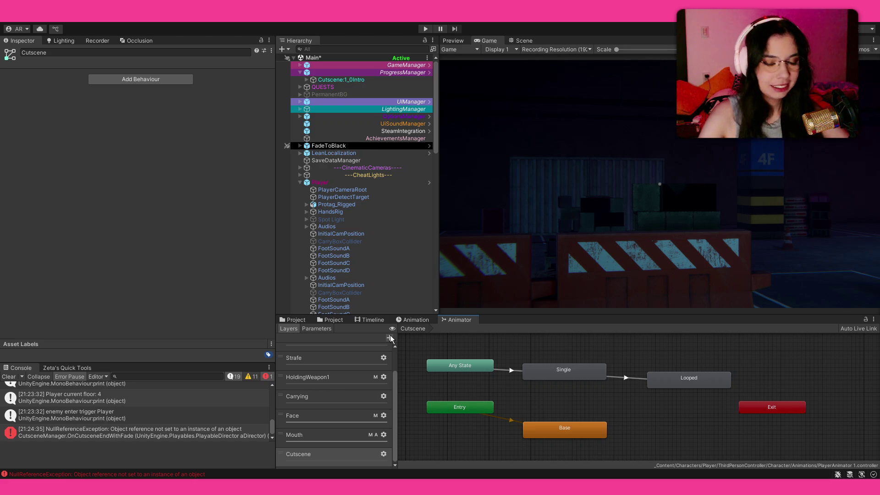
- Recheck the Intercom1_ShakeHead clip, then select the Cutscene state machine in the Animator graph
left_click(382, 319)
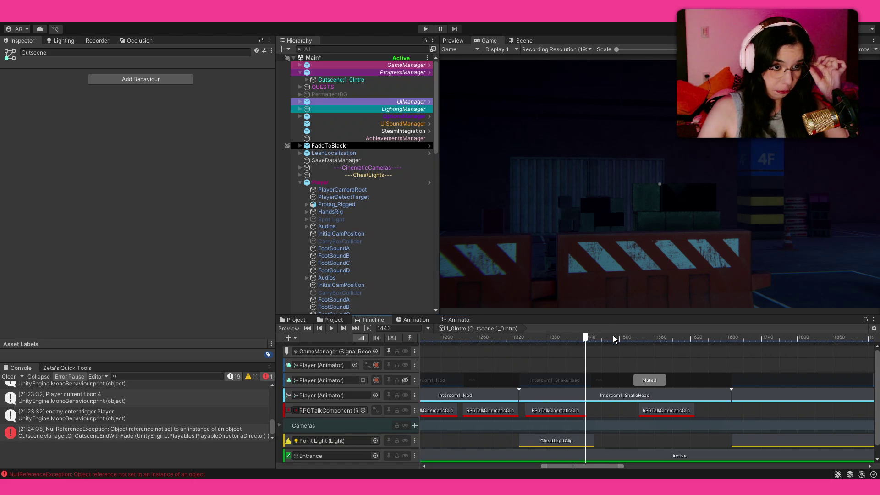
left_click(605, 397)
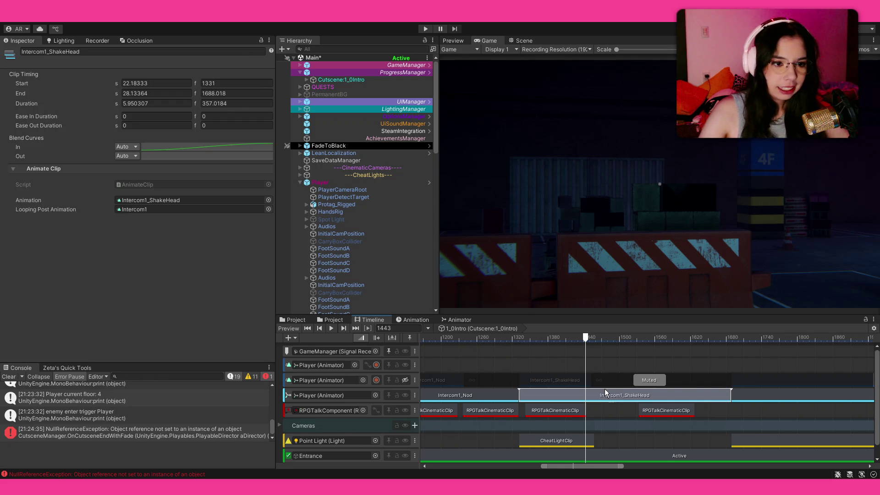
left_click(413, 320)
left_click(455, 320)
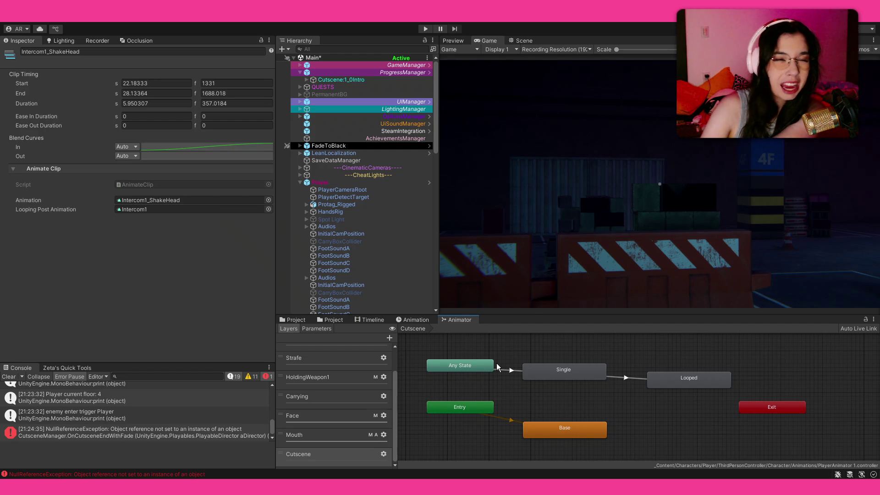
left_click(497, 367)
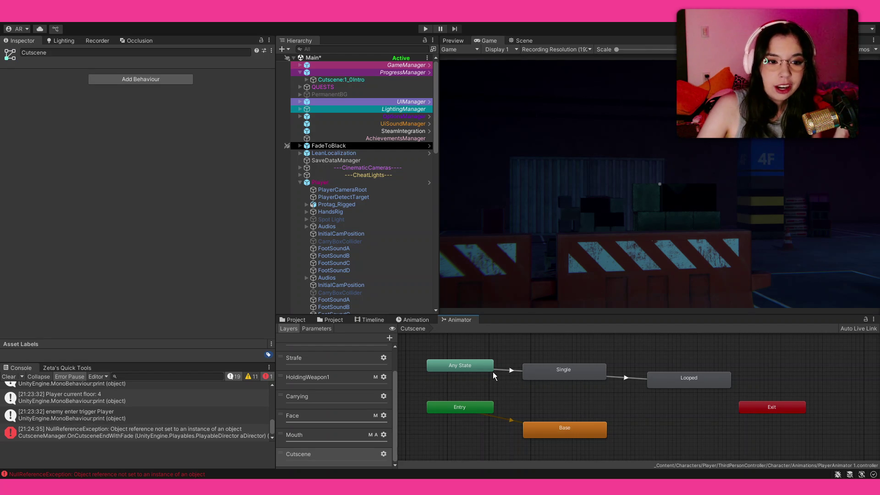
left_click(511, 368)
left_click(554, 372)
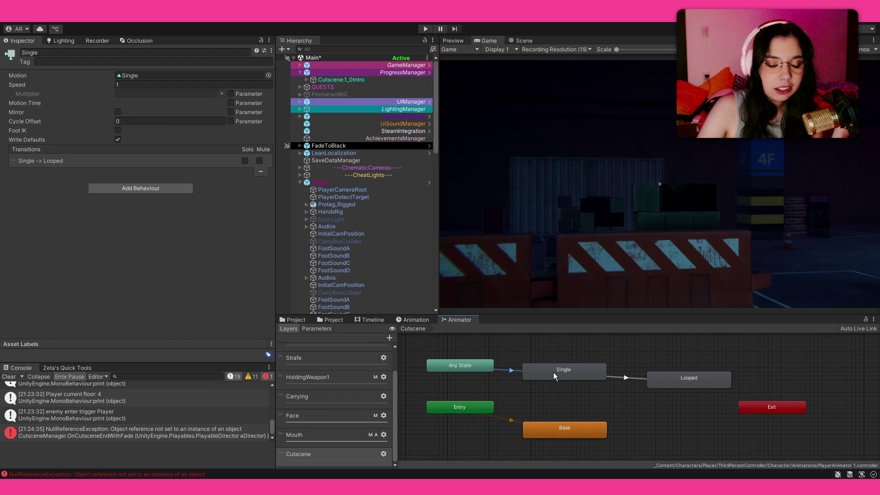
left_click(510, 370)
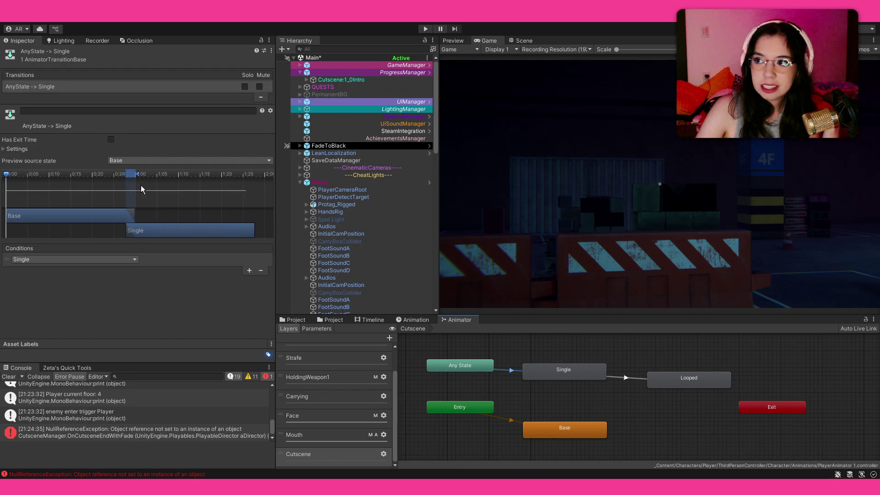
left_click(564, 391)
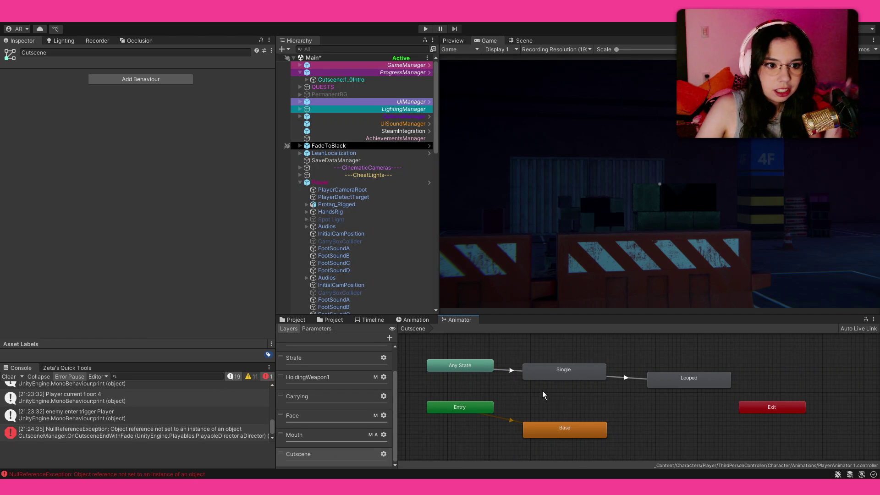
left_click(369, 319)
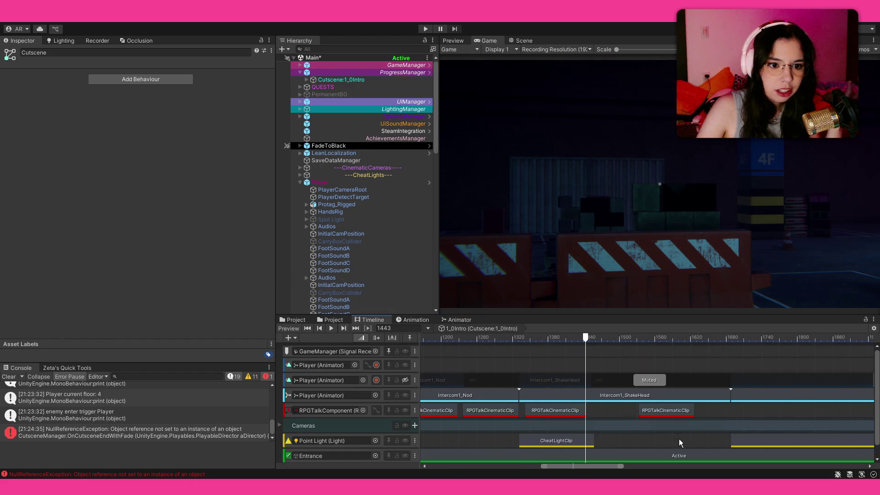
left_click(652, 399)
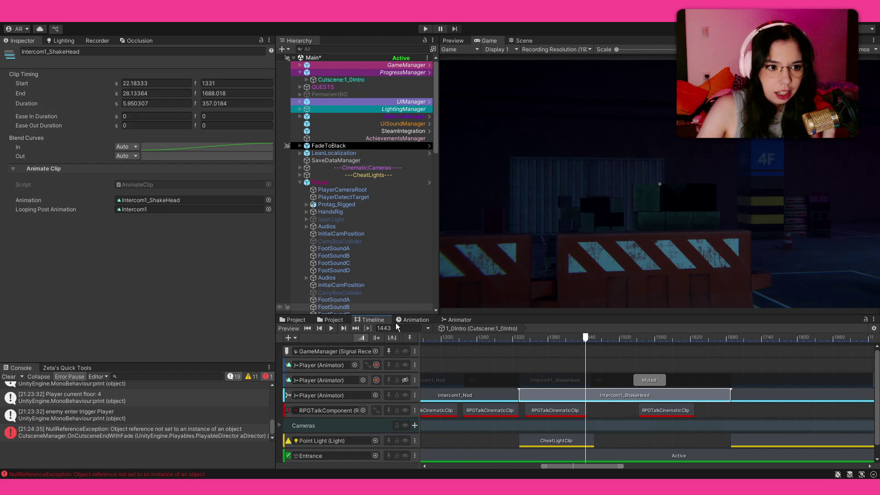
left_click(410, 320)
left_click(448, 320)
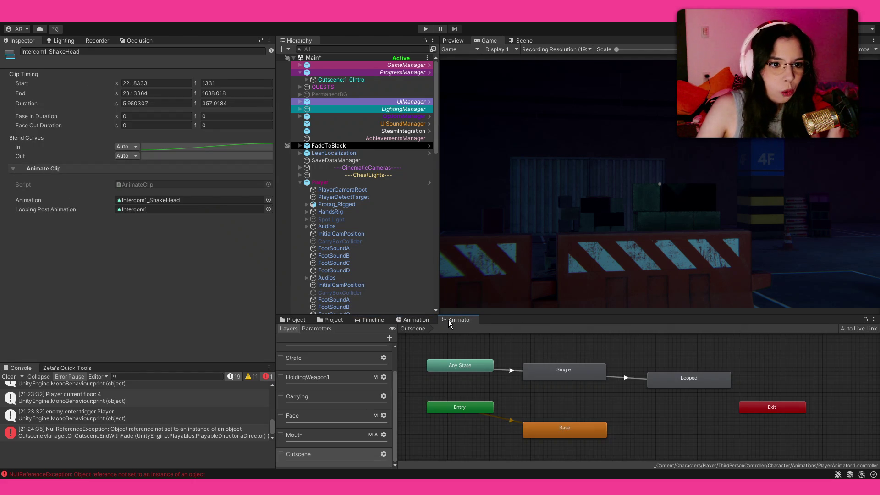